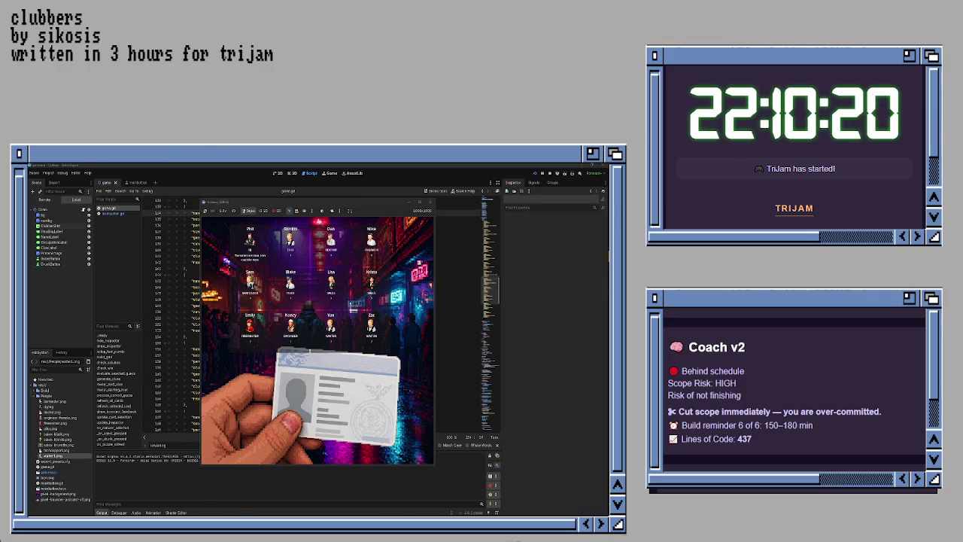
- Play-test the Clubbers game in its debug window, then close it
key("alt+Tab")
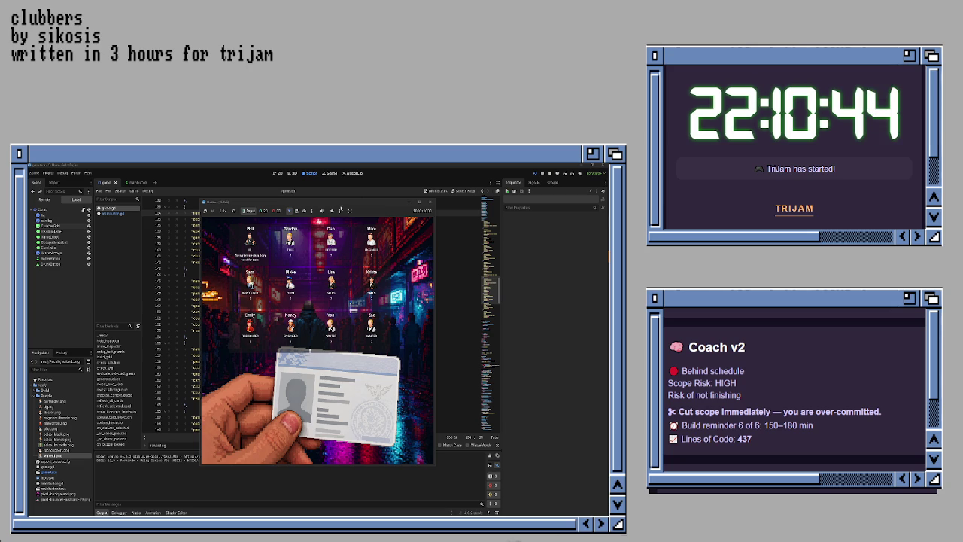
left_click(429, 202)
- Return to the script editor and place the caret in the character data
left_click(326, 270)
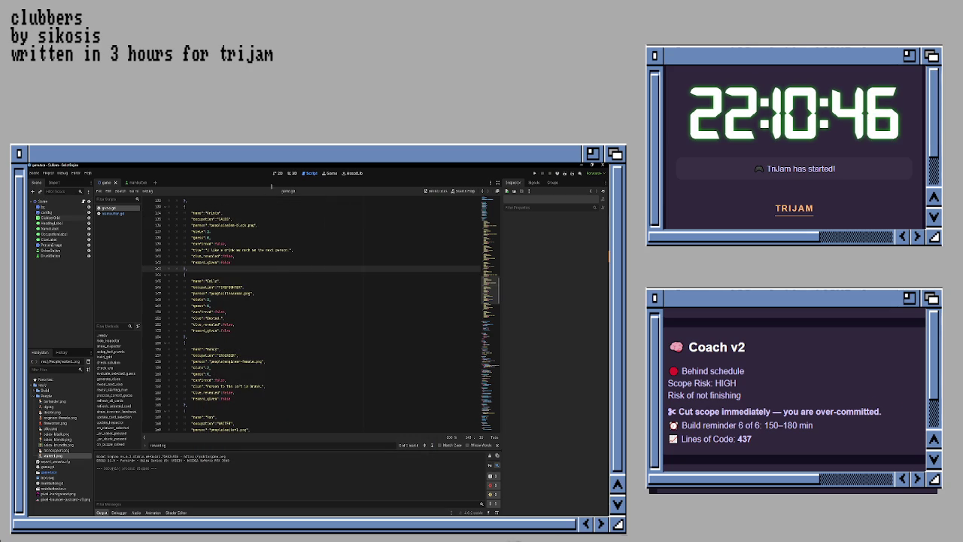
left_click(281, 261)
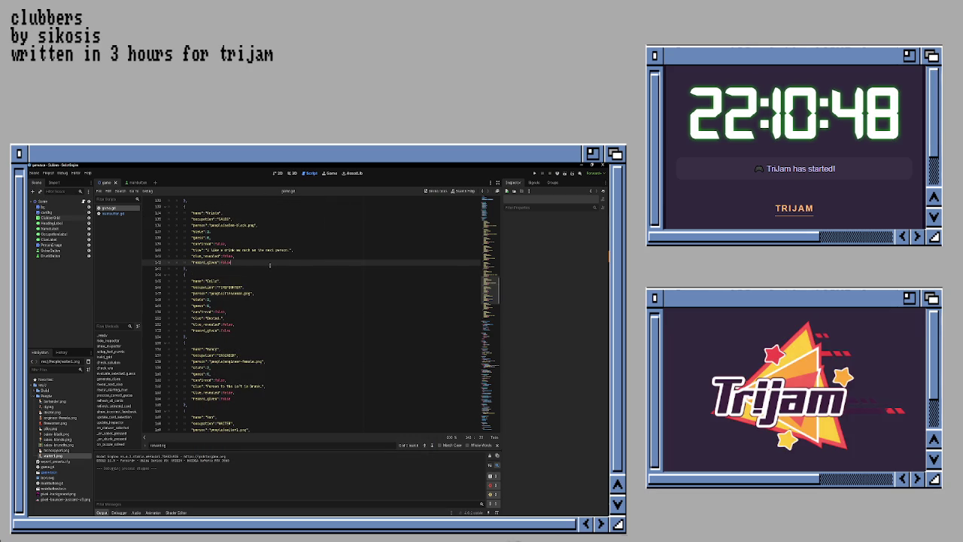
key("F9")
key("Down")
key("Down")
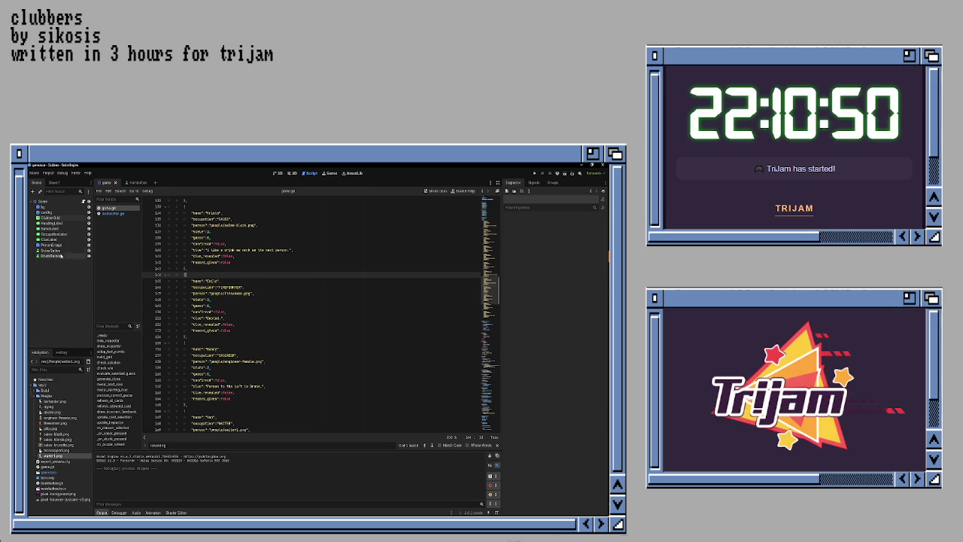
- Create a 2D scene with root node MainMenu and save it as mainmenu.tscn
left_click(156, 182)
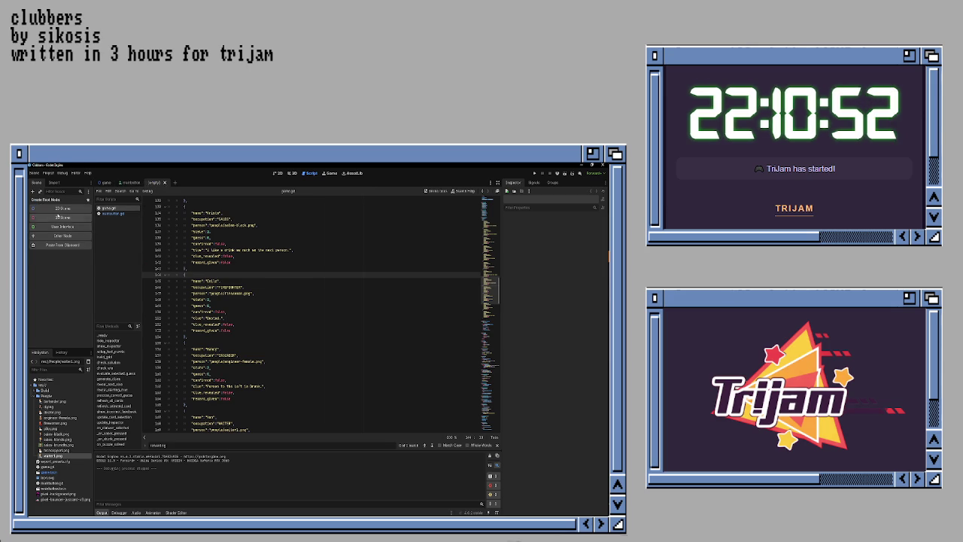
left_click(59, 212)
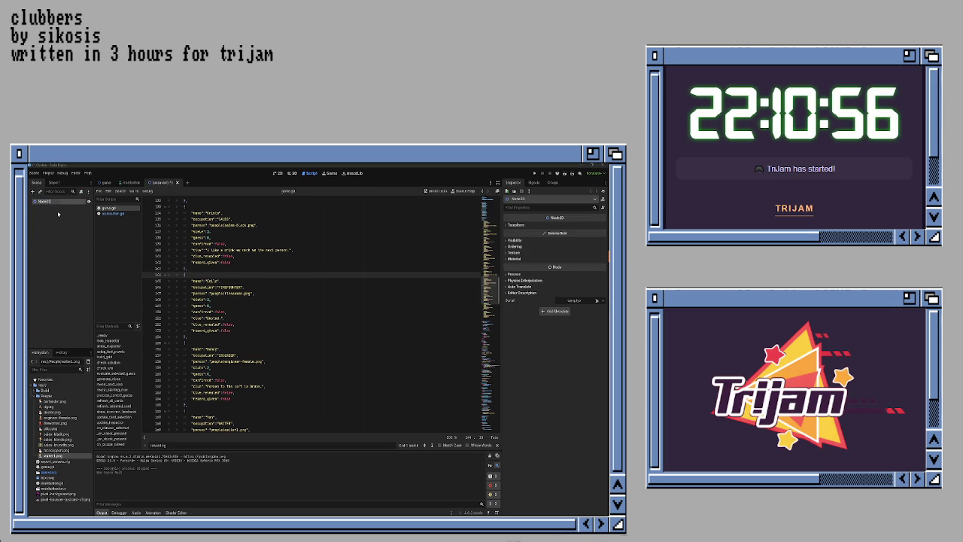
type("MainMenu")
key("Return")
left_click(287, 283)
key("ctrl+s")
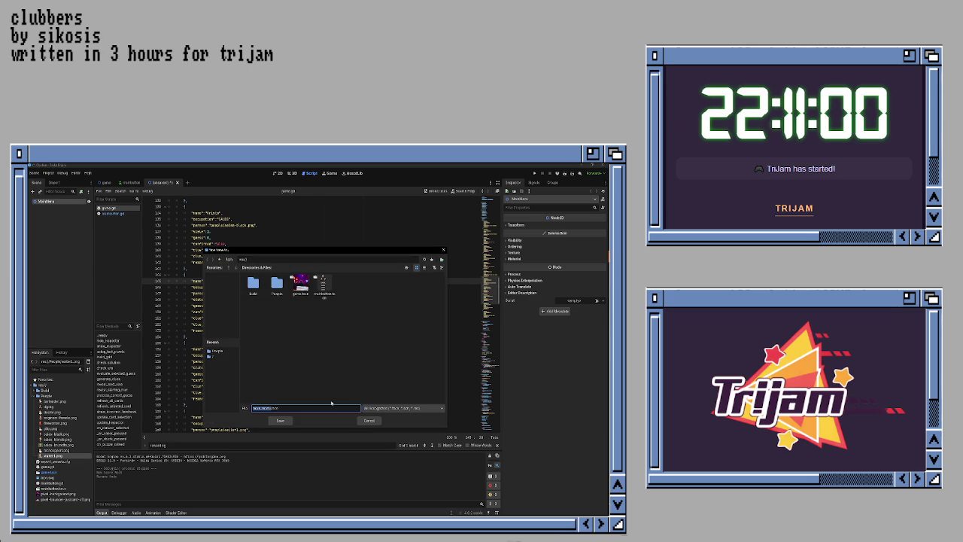
left_click(261, 407)
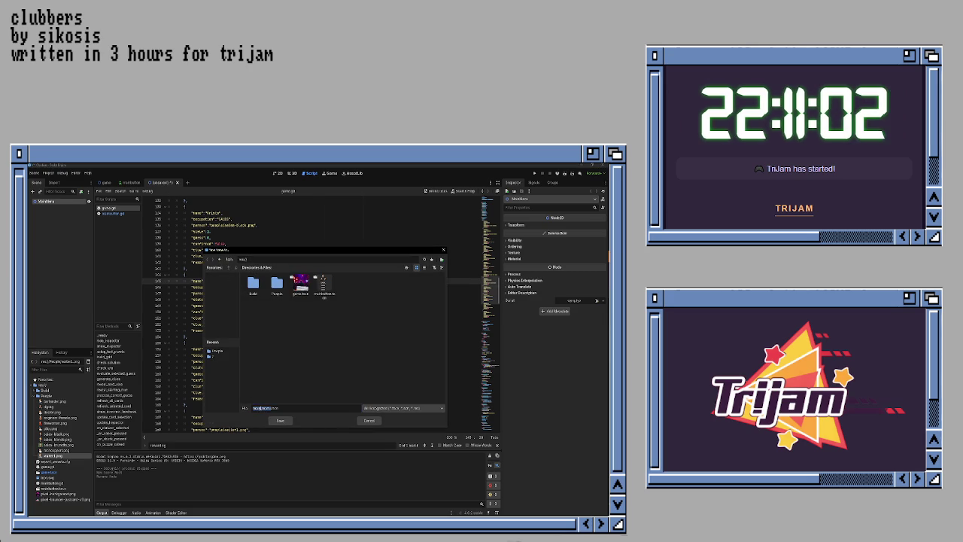
key("BackSpace")
key("Return")
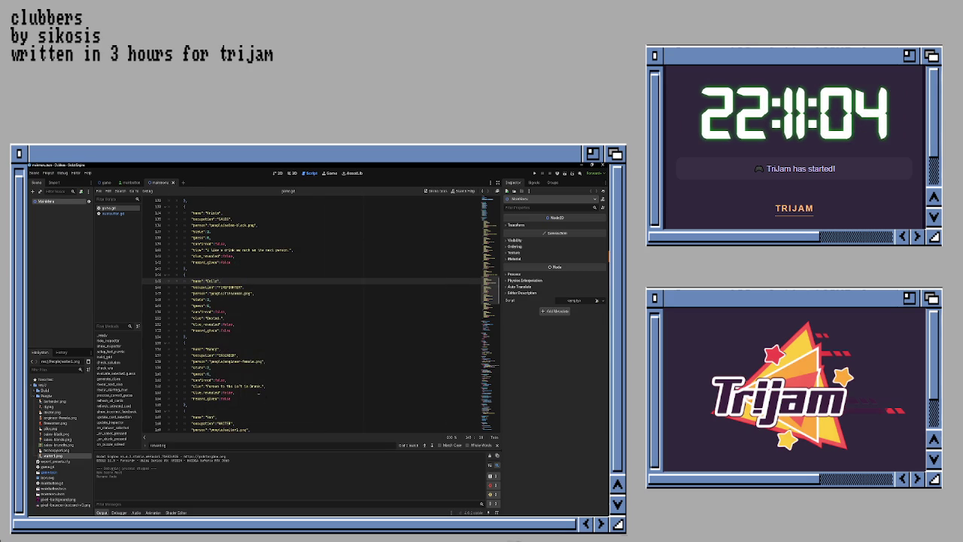
- Start another new 2D scene and rename its root node to Main
key("ctrl+n")
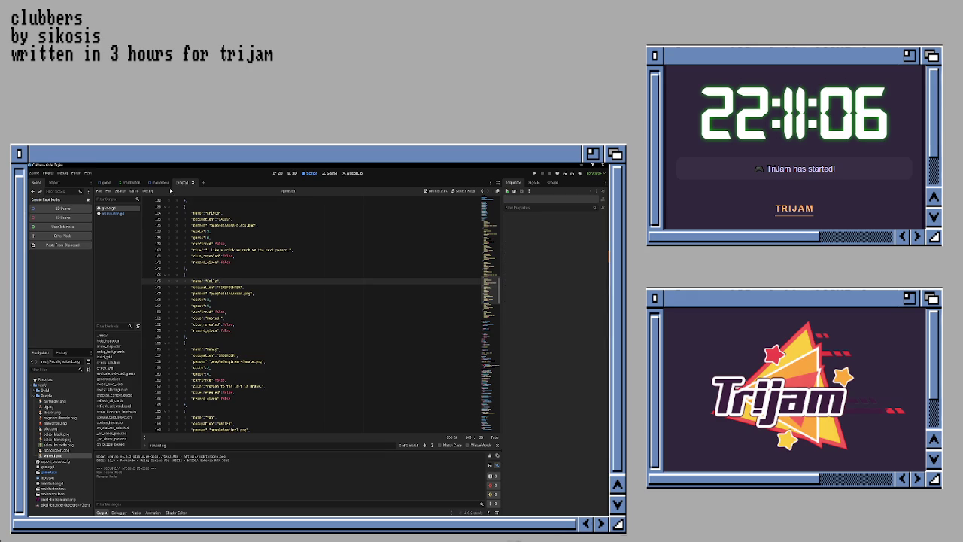
left_click(58, 213)
double_click(47, 200)
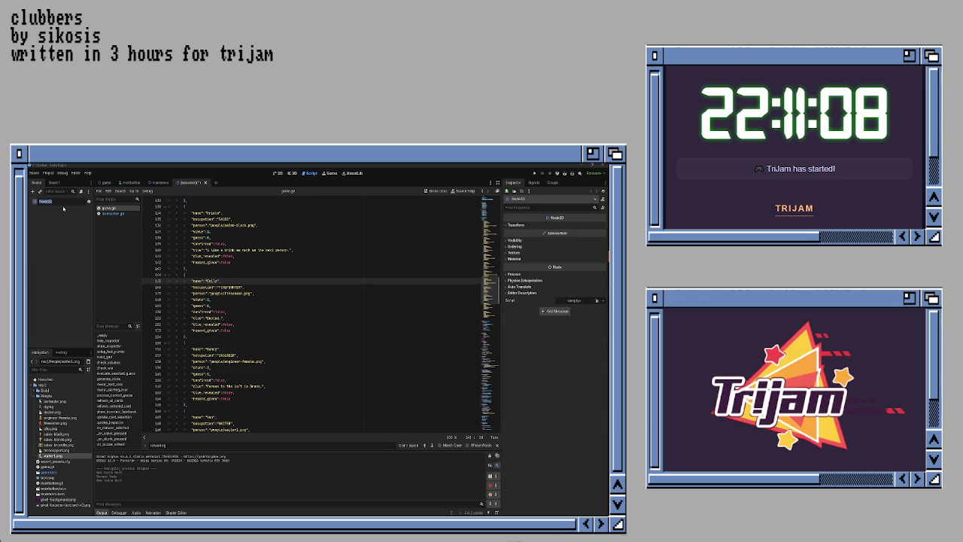
type("Main")
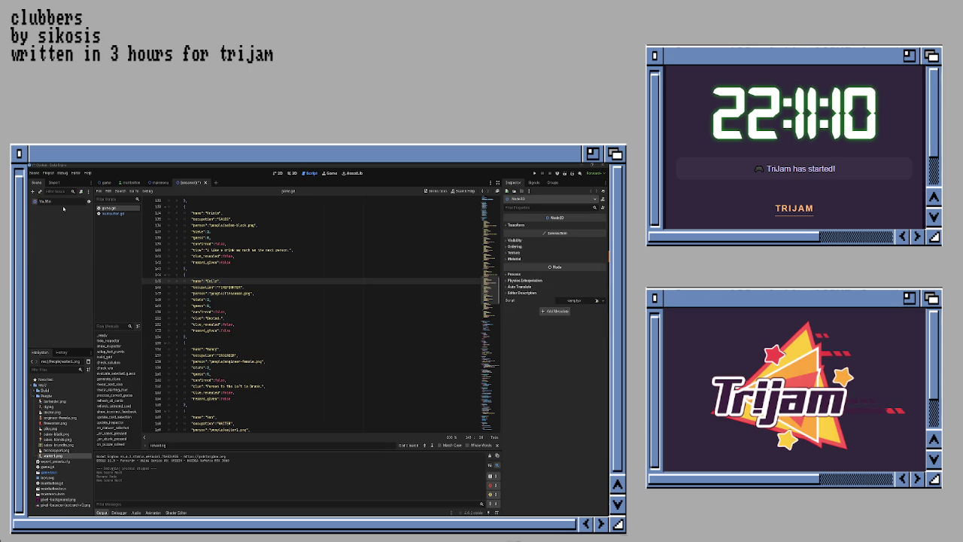
key("Return")
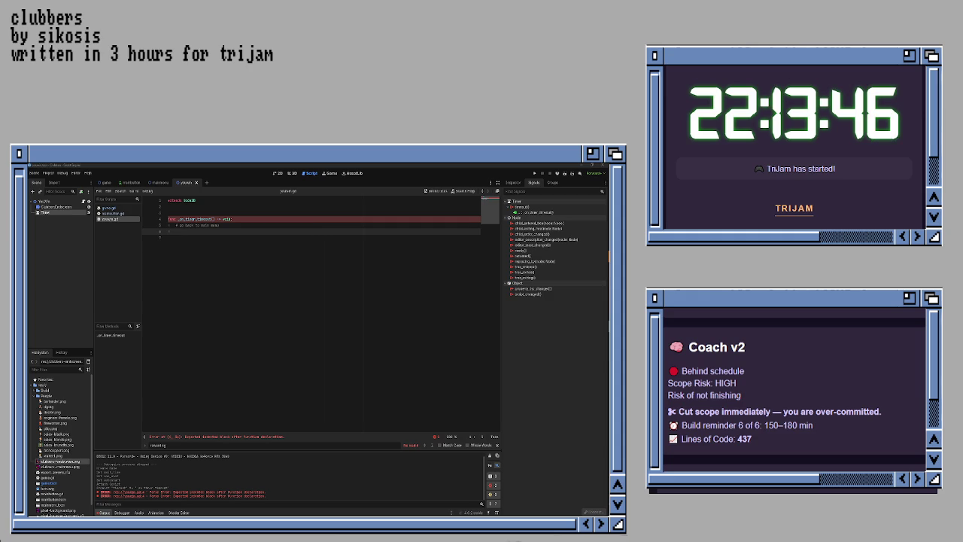
- Paste the await-timer and change_scene_to_file code into the timeout handler with path res://mainmenu.tscn, and save
left_click(248, 232)
key("ctrl+v")
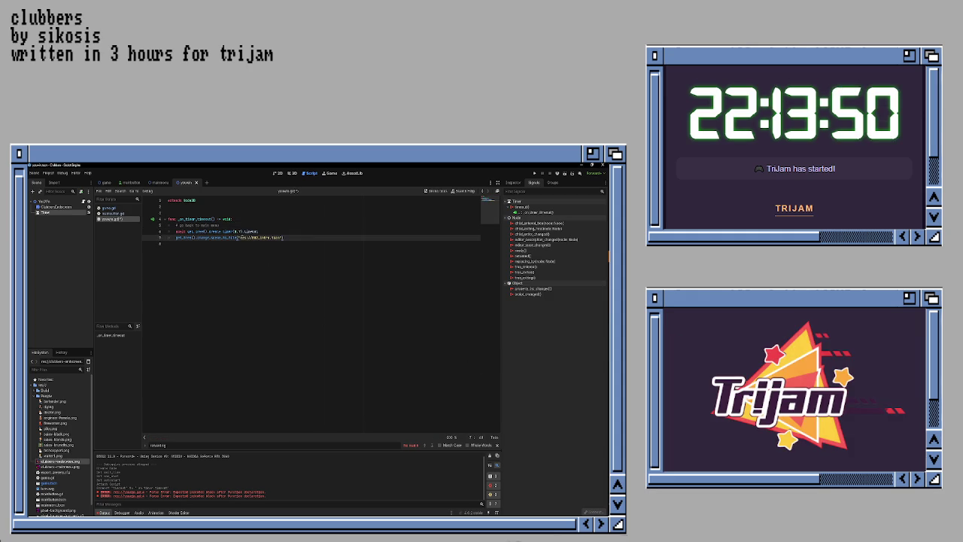
type("ma")
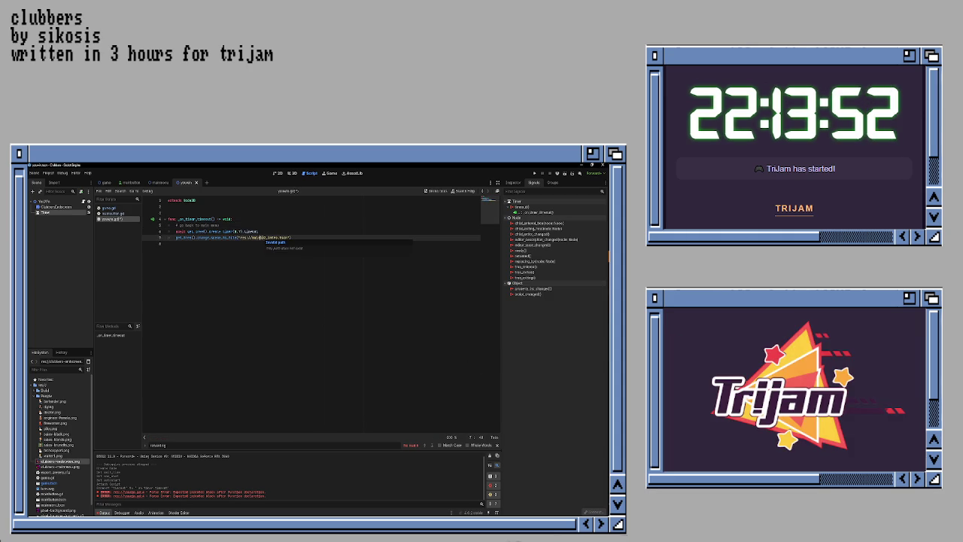
type("inmenu.tscn")
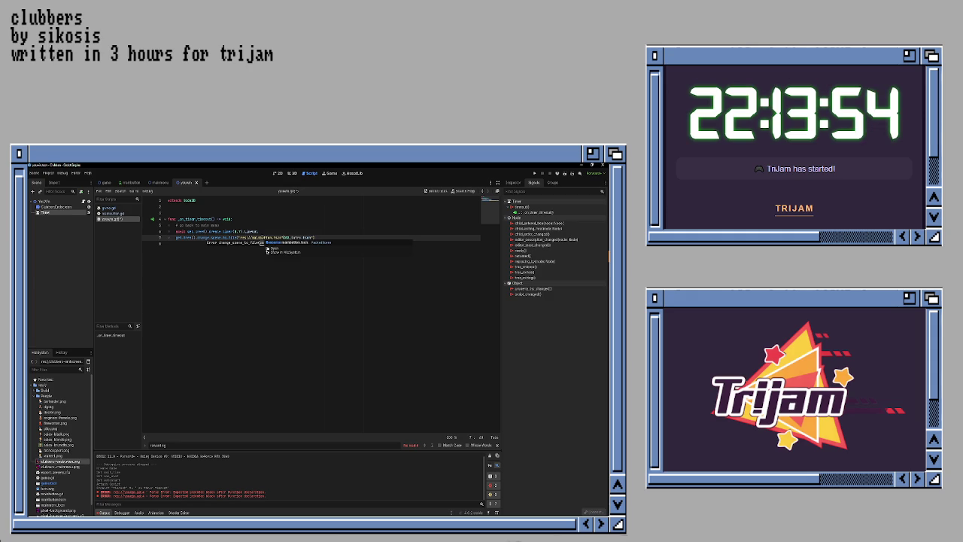
key("Return")
type(")")
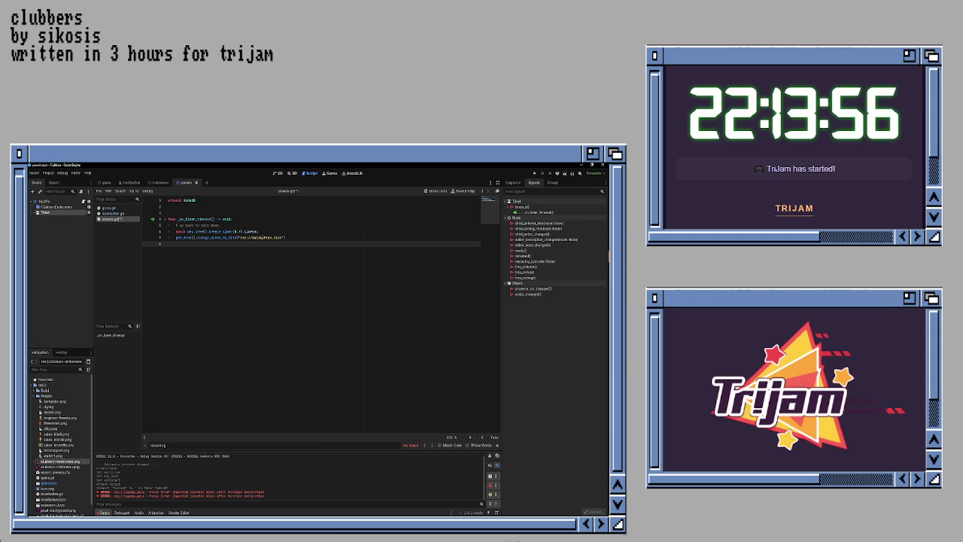
key("ctrl+s")
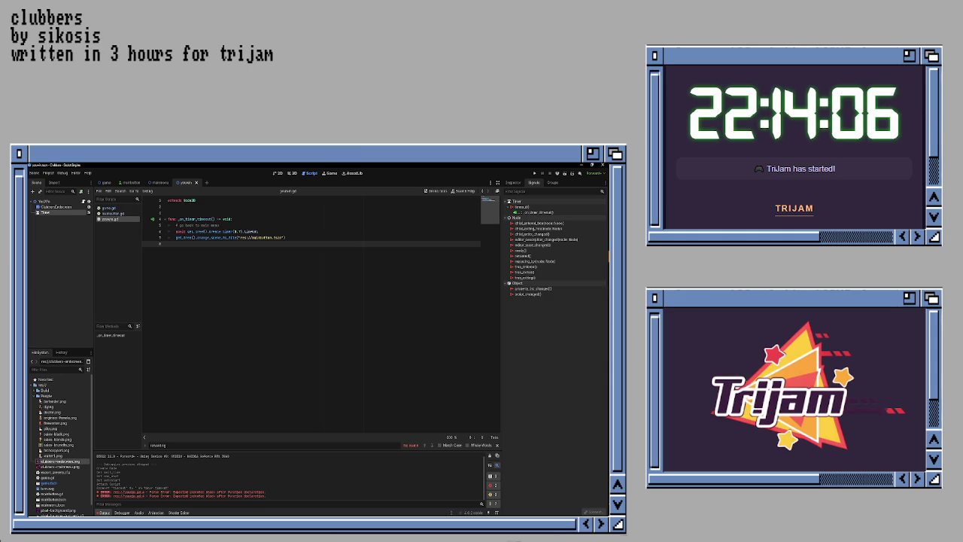
left_click(44, 202)
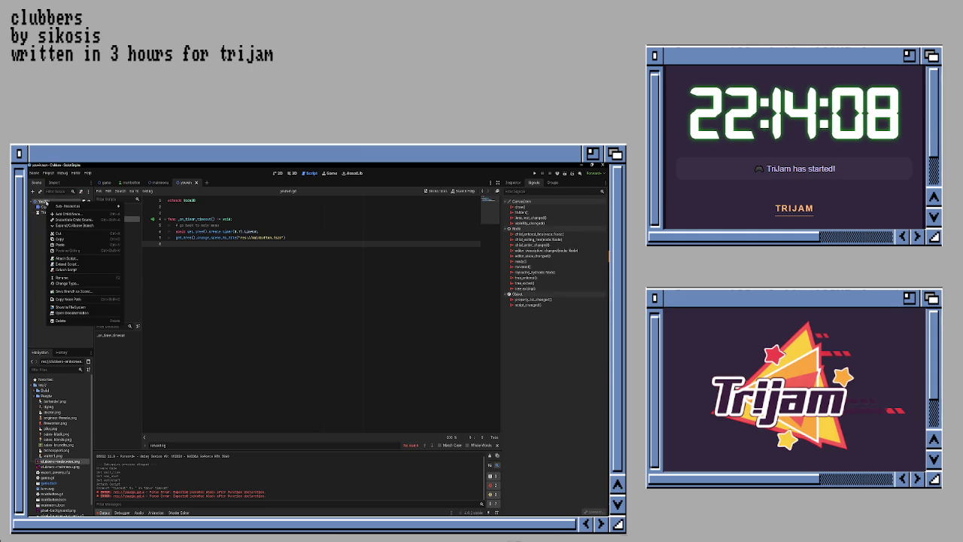
- Add an AudioStreamPlayer2D child node, found by searching 'sound' in Create New Node
key("ctrl+a")
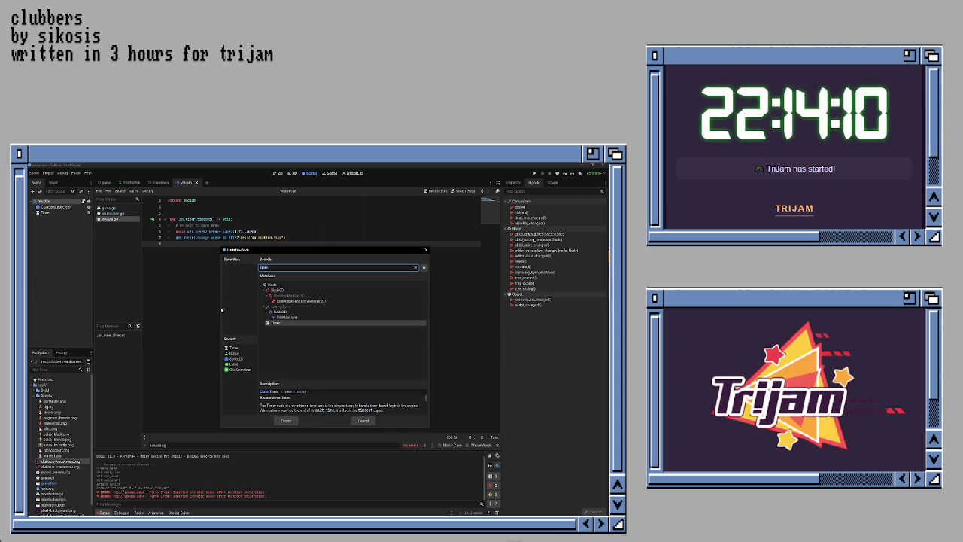
type("sound")
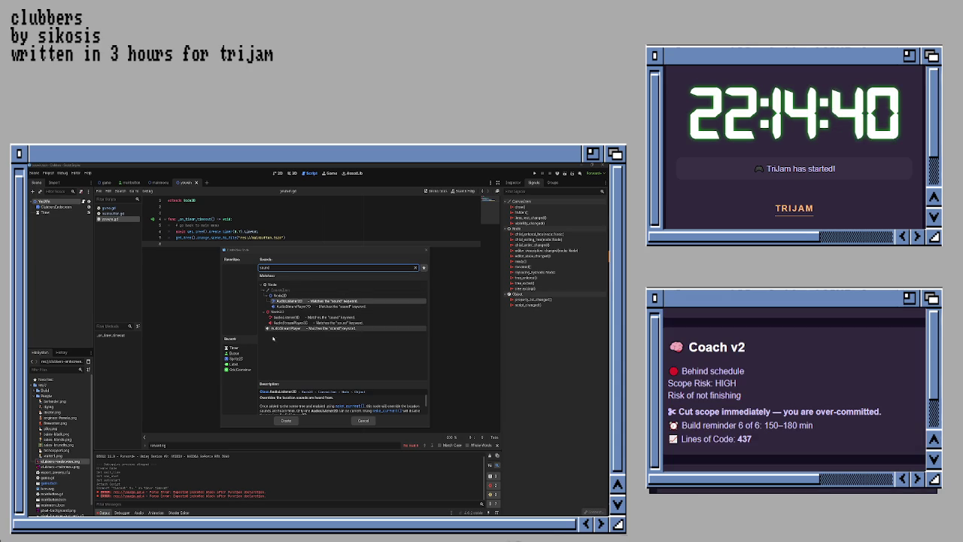
left_click(284, 267)
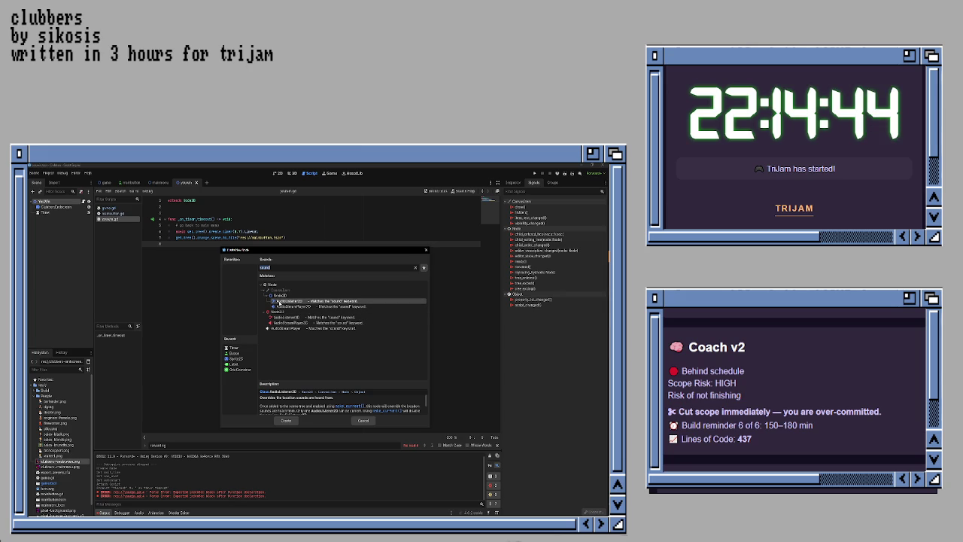
double_click(280, 306)
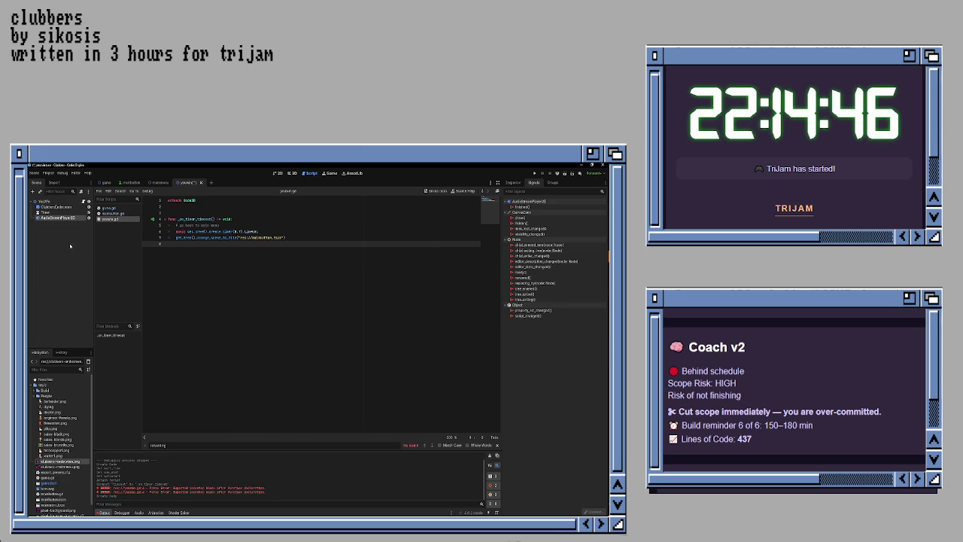
double_click(58, 217)
- Rename the audio node to Click, add Engine.pause() under the timeout comment, and run the game
type("Clu")
key("Return")
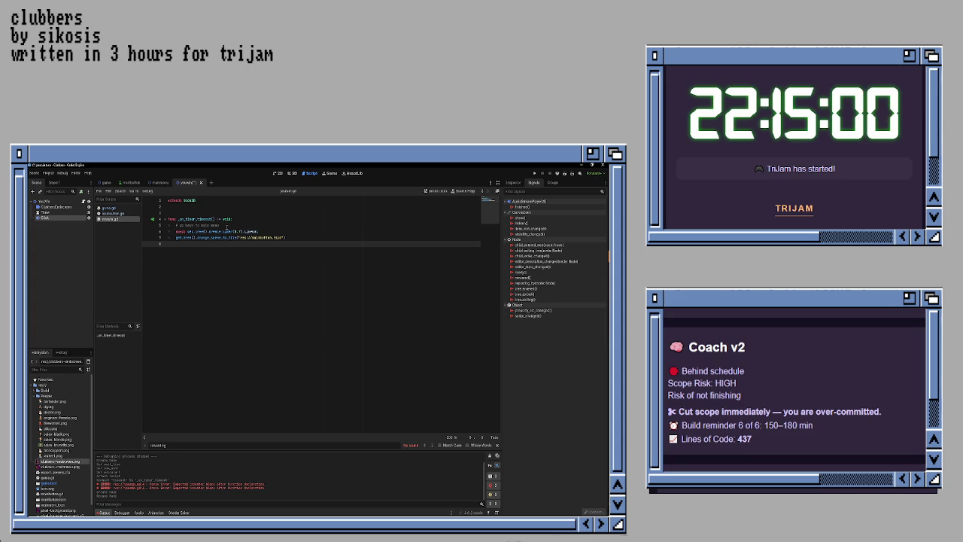
key("Return")
type("Engine.pause()")
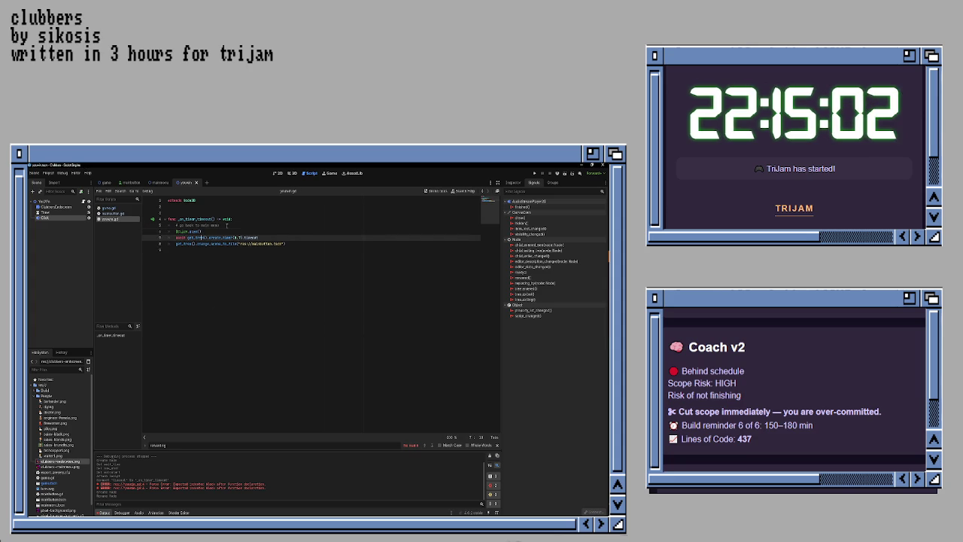
key("Down")
key("Down")
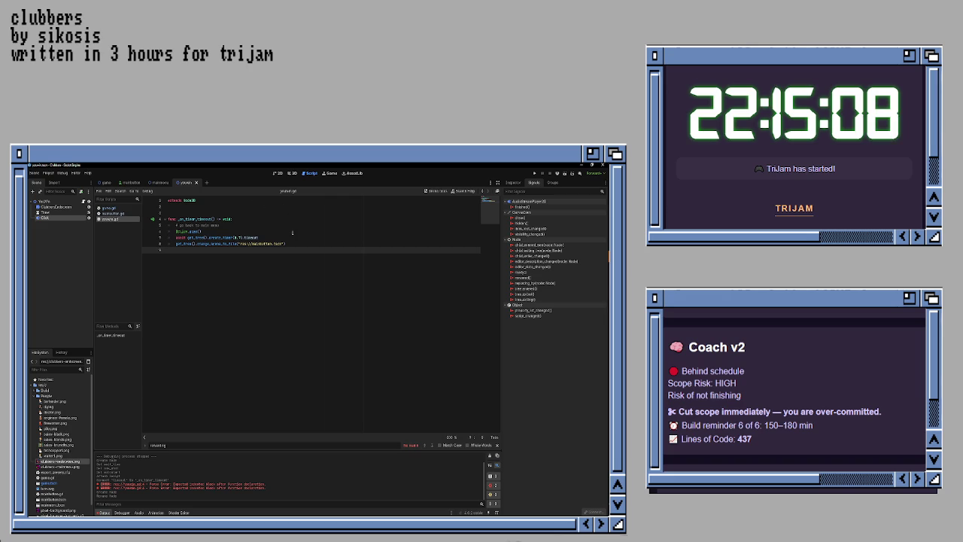
left_click(292, 232)
key("F5")
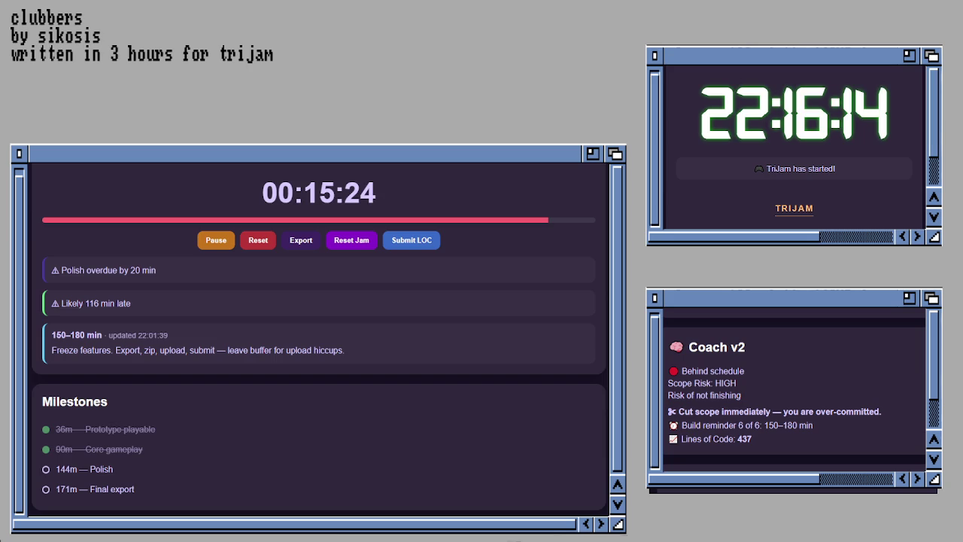
- Scroll the jam dashboard down to the Task Progress and Submission Checklist panels
scroll(319, 338, "down", 5)
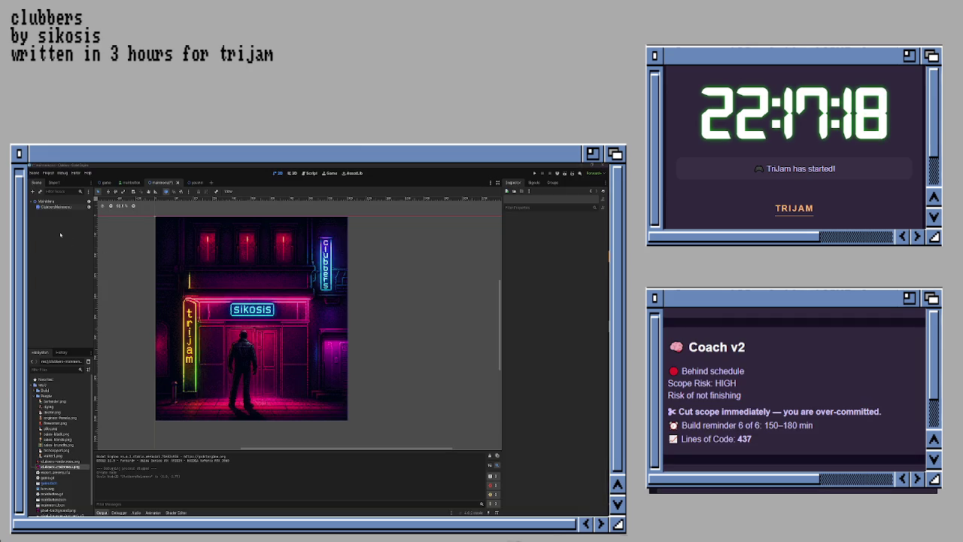
- Add a Button child node under MainMenu and rename it PlayButton
right_click(45, 202)
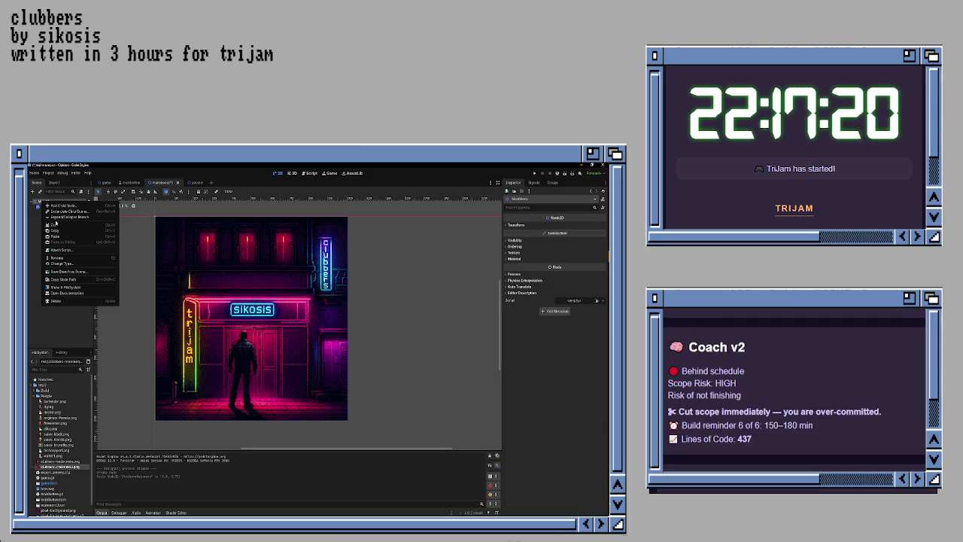
left_click(56, 205)
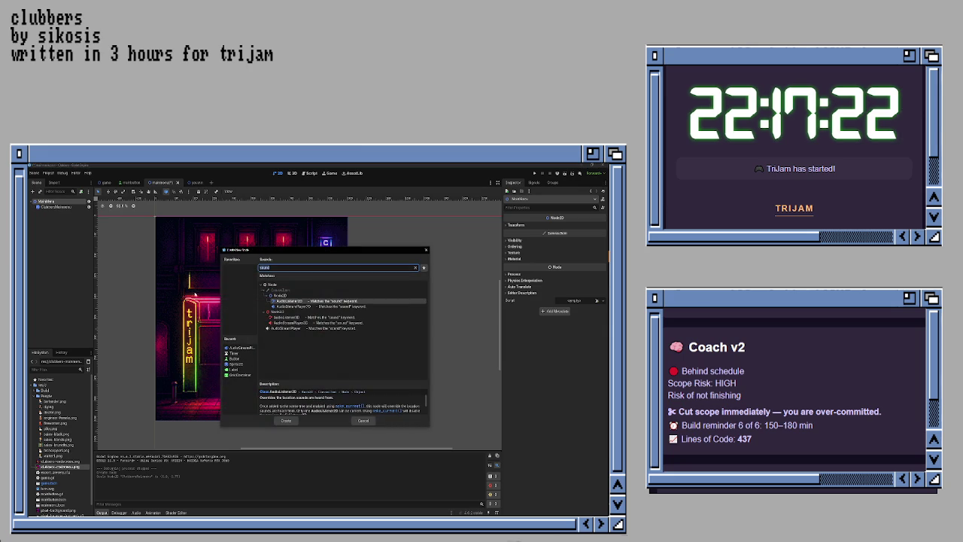
type("button")
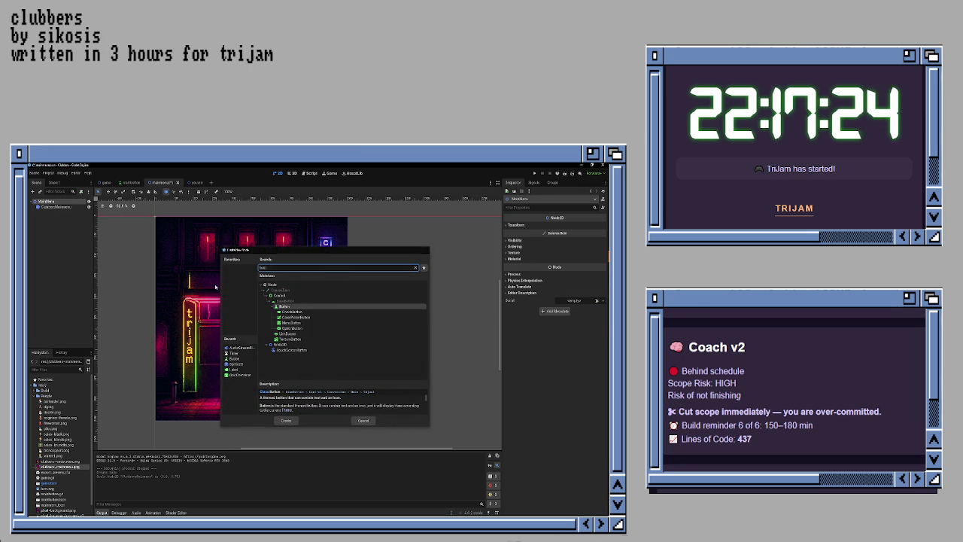
key("Return")
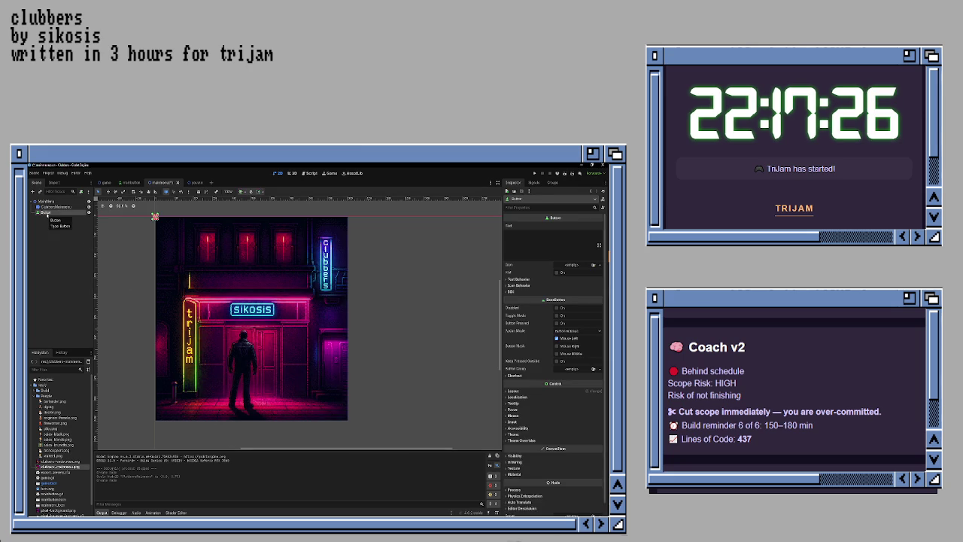
left_click(45, 202)
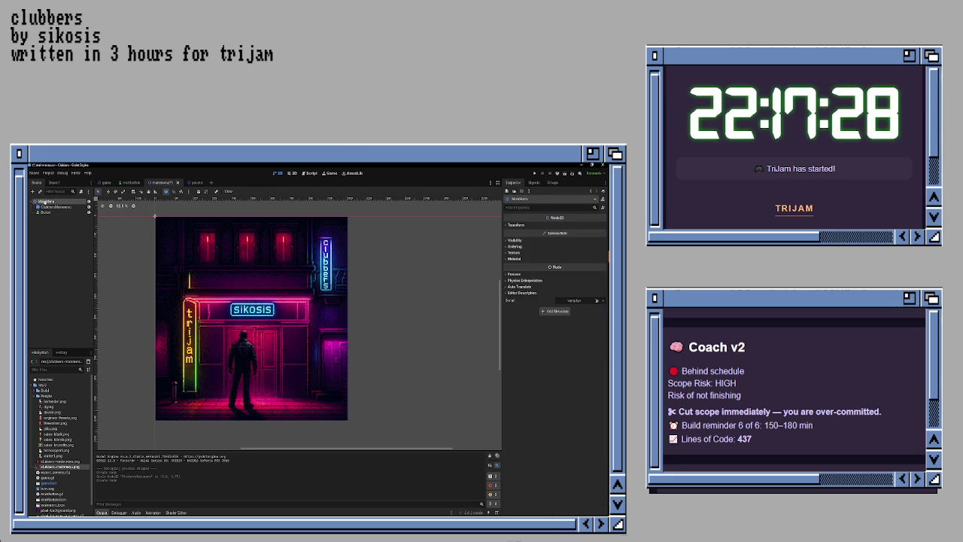
right_click(46, 201)
left_click(44, 218)
left_click(47, 213)
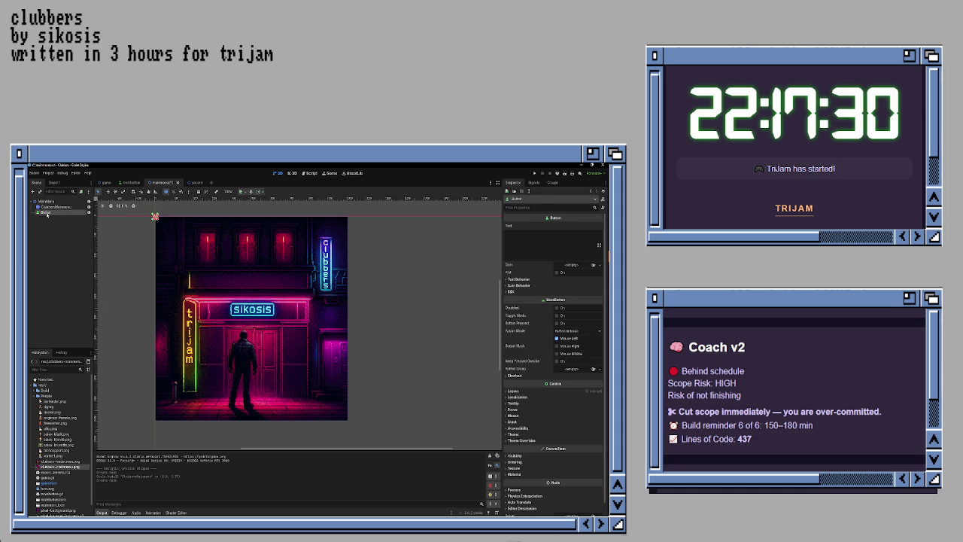
left_click(55, 213)
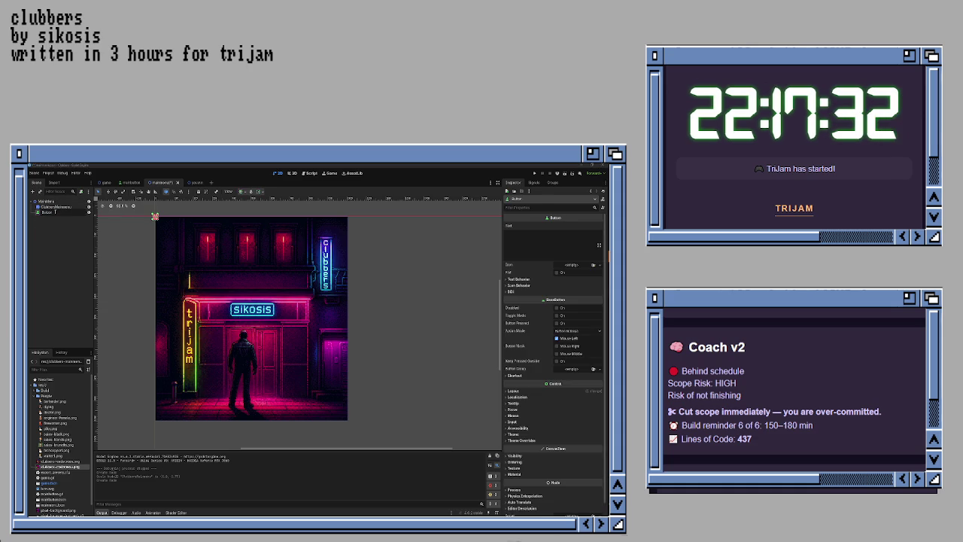
type("PlayButton")
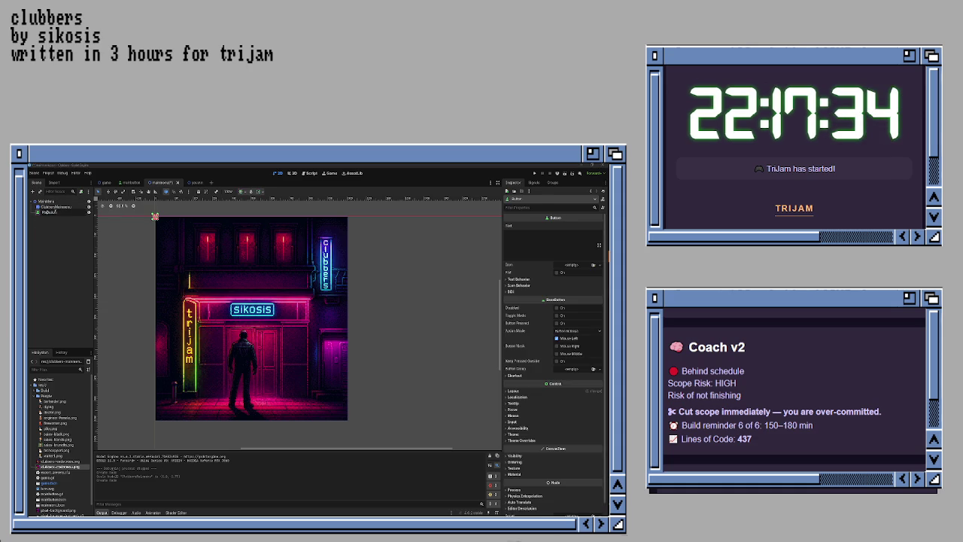
key("Return")
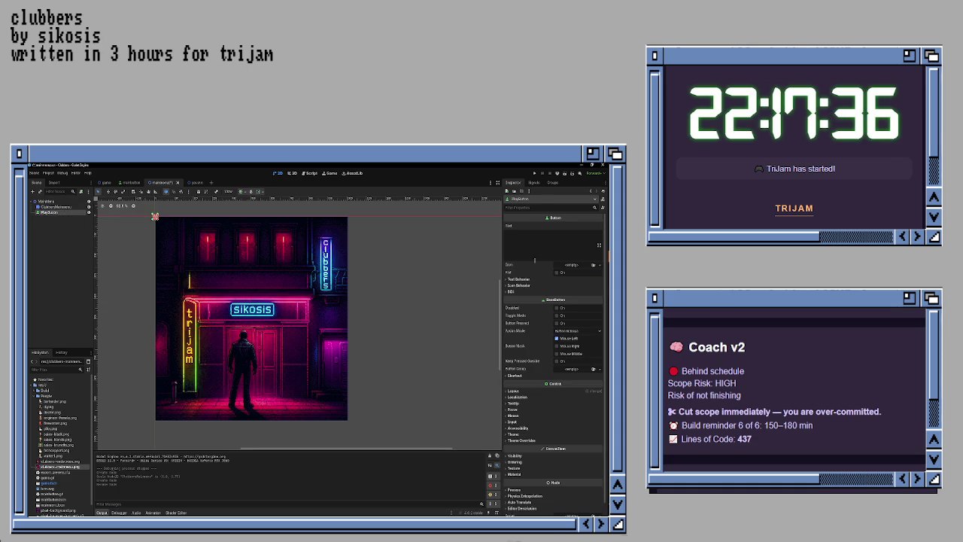
- Set the button text to PLAY!, move it onto the artwork's lower right, and save
left_click(534, 259)
type("PLAY!")
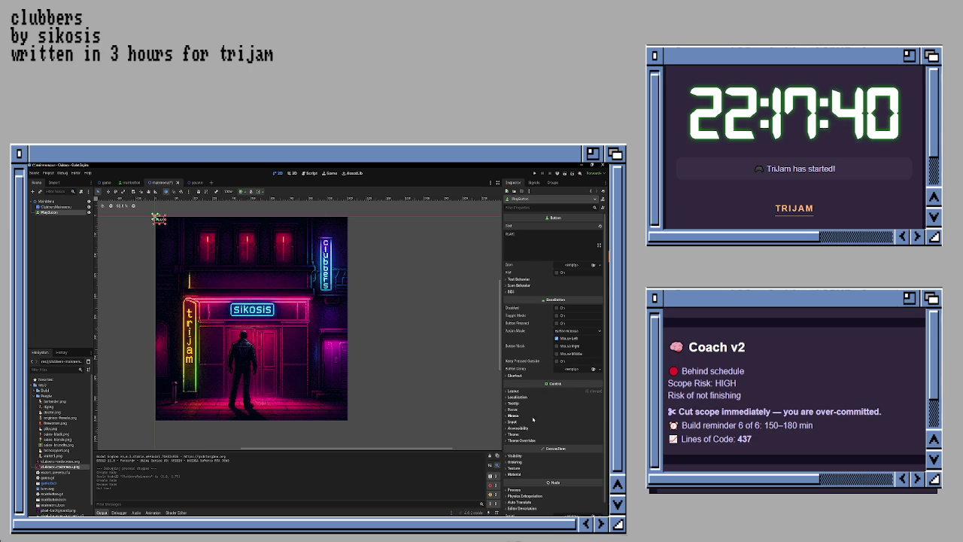
mouse_move(158, 220)
left_mouse_down()
mouse_move(239, 309)
mouse_move(247, 355)
mouse_move(283, 376)
mouse_move(278, 369)
mouse_move(311, 375)
left_mouse_up()
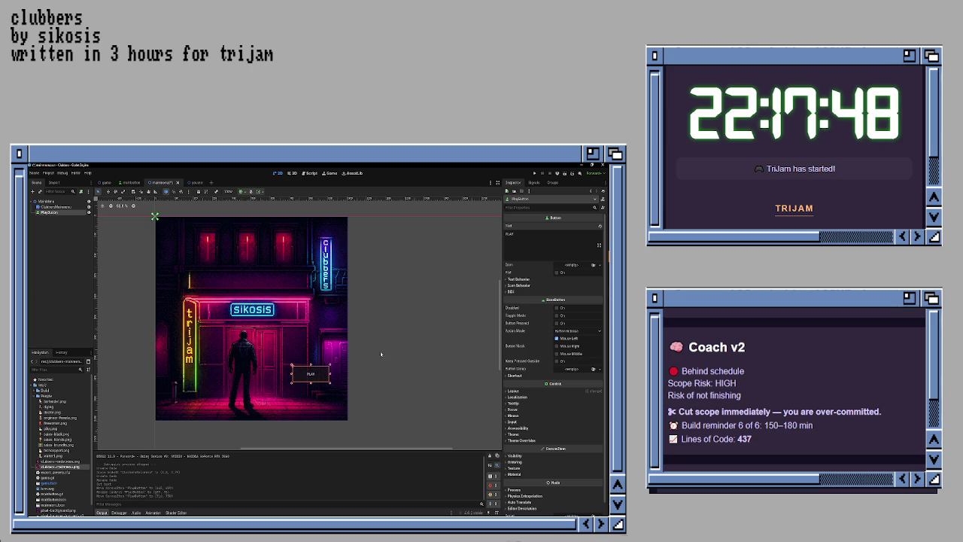
left_click_drag(320, 373, 328, 374)
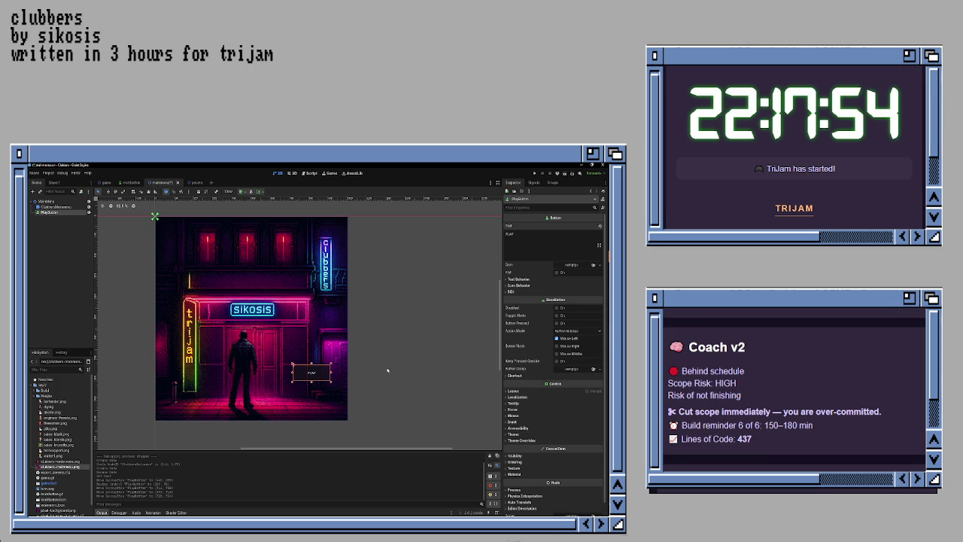
key("ctrl+s")
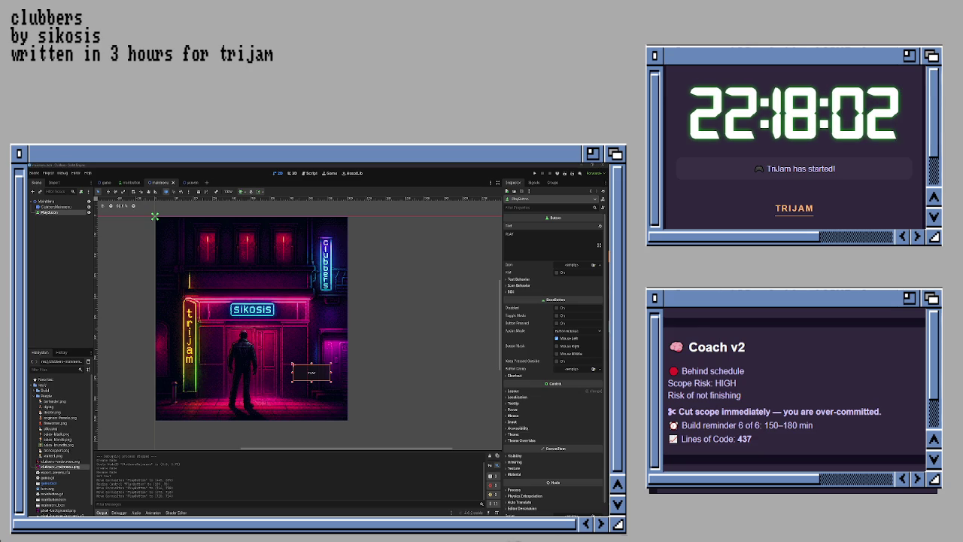
- Attach a new mainmenu.gd script to MainMenu, paste the menu code, and point it to res://game.tscn
left_click(75, 201)
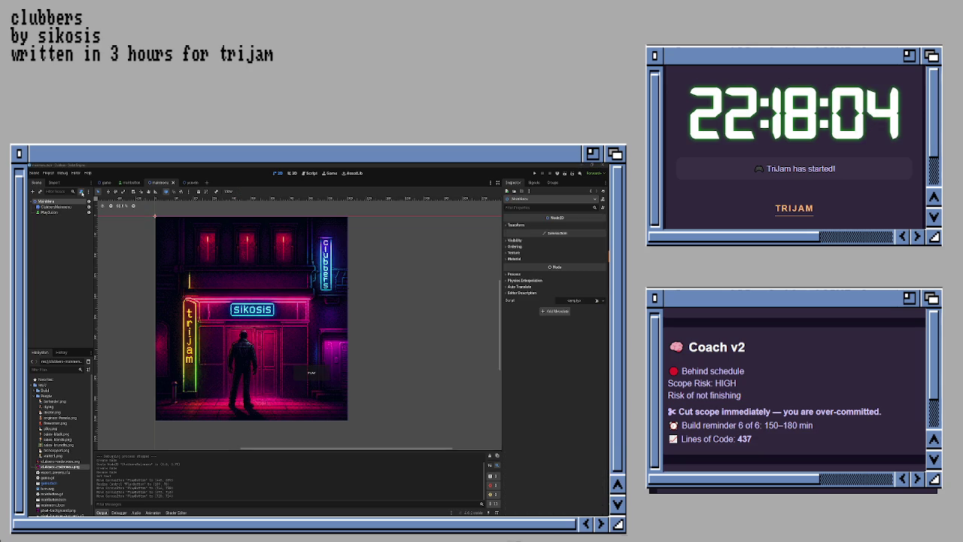
left_click(81, 192)
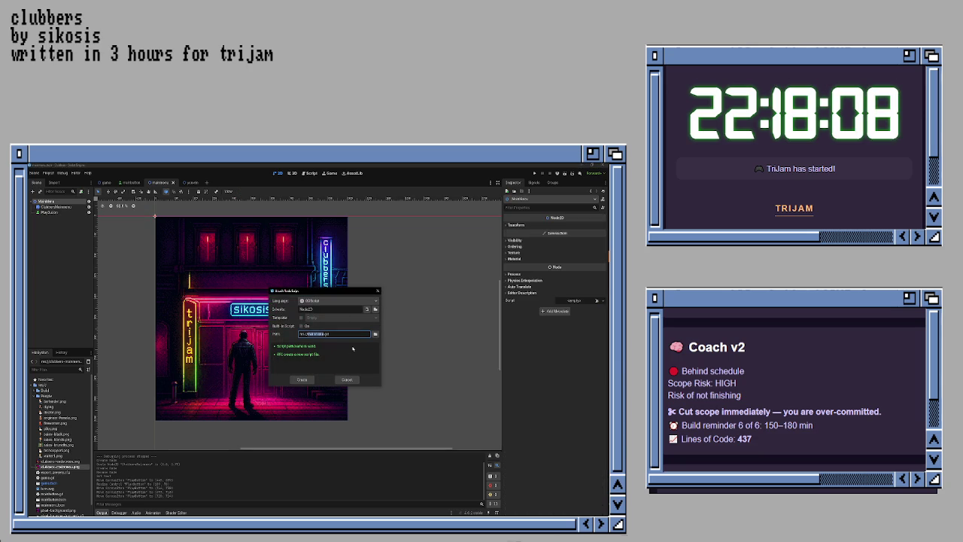
left_click(305, 380)
left_click(306, 380)
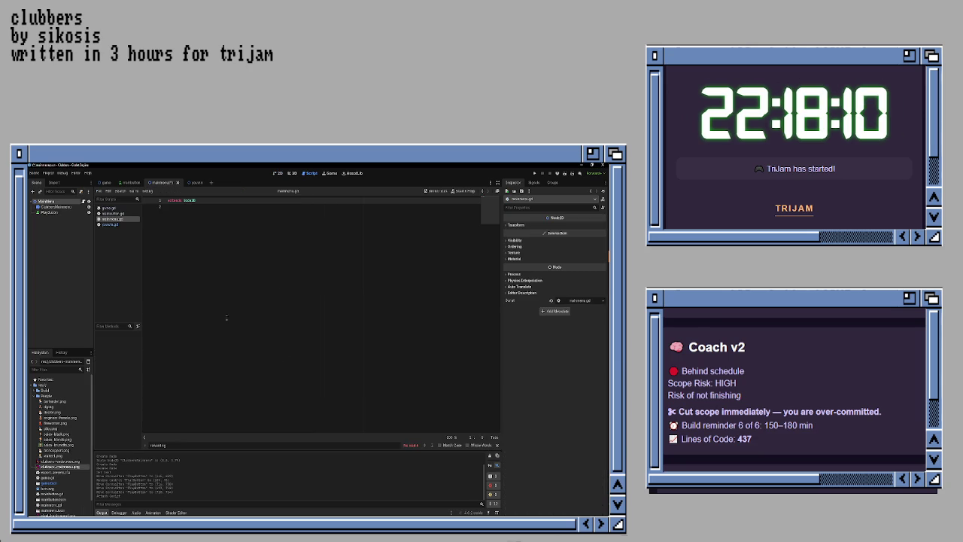
left_click(207, 253)
key("ctrl+v")
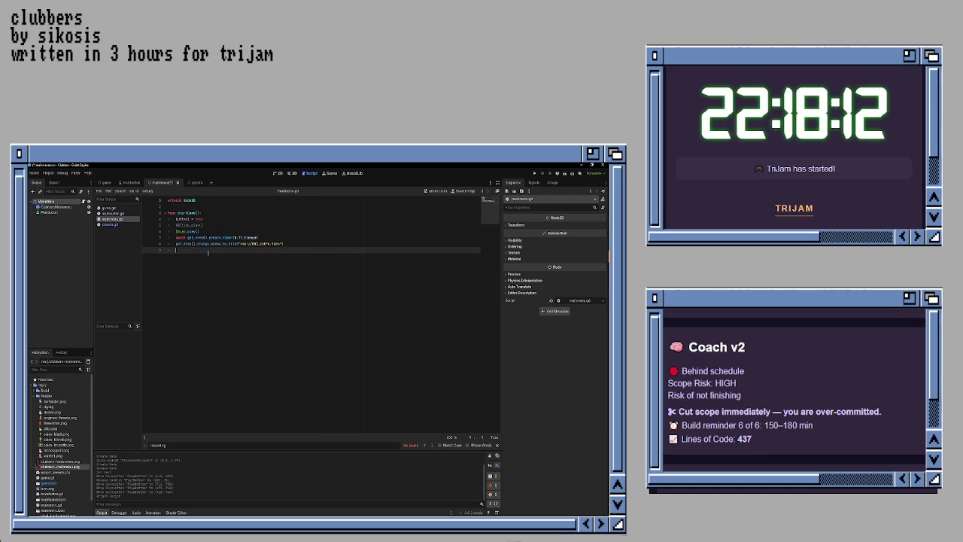
key("Return")
key("Up")
key("Up")
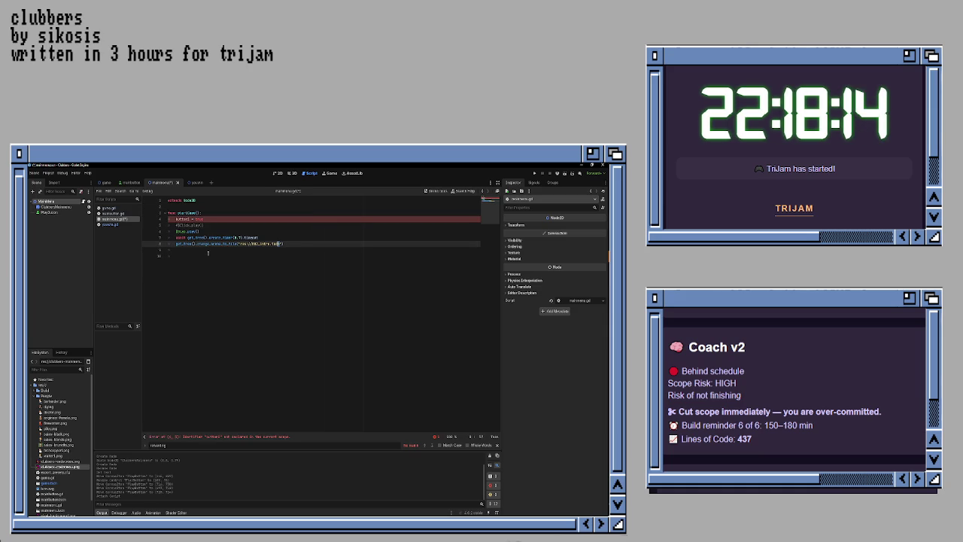
key("ctrl+shift+Left")
key("ctrl+shift+Left")
key("ctrl+shift+Left")
key("BackSpace")
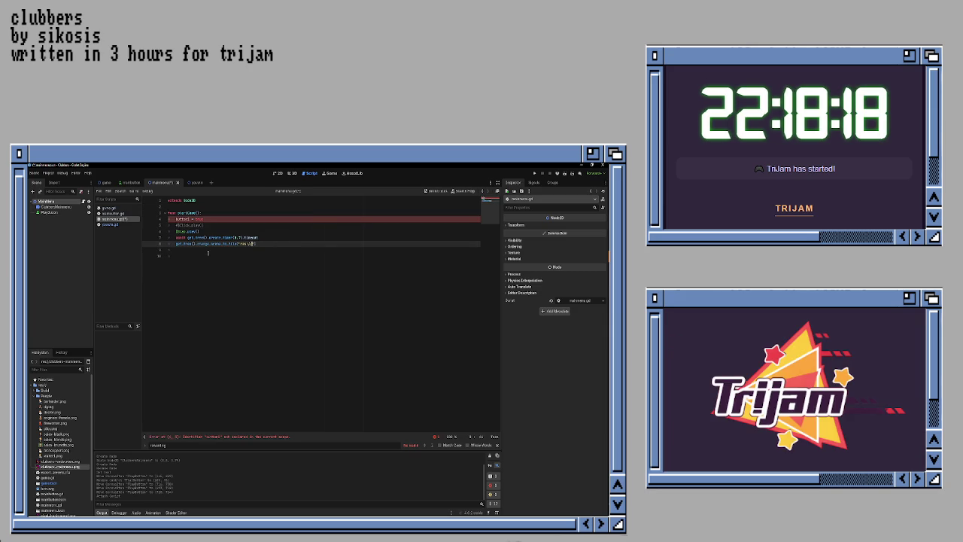
type("gm")
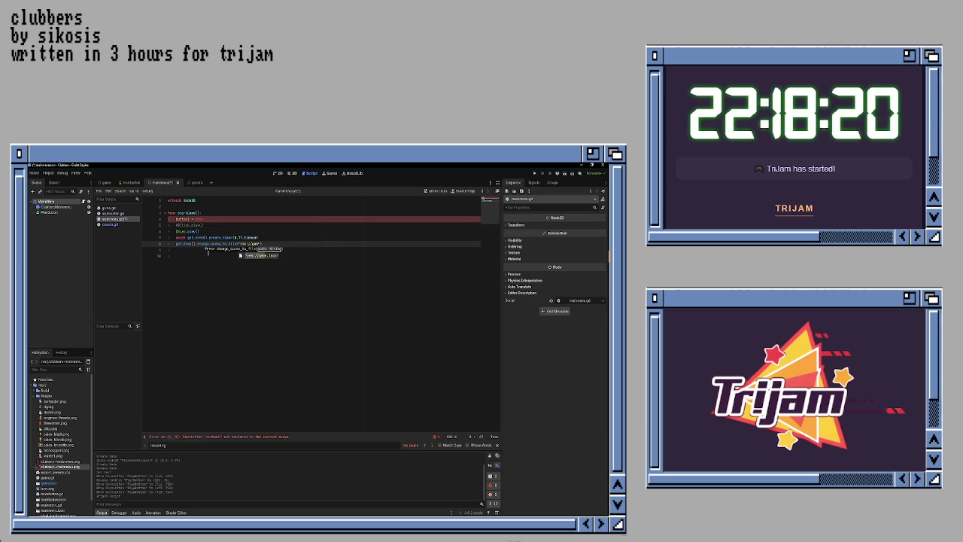
key("Return")
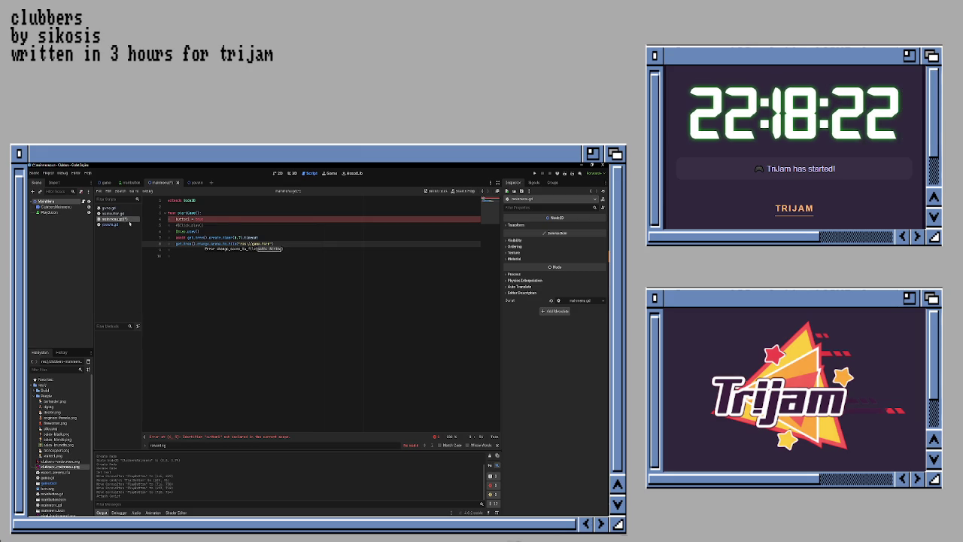
- Delete the $Title.play() and button1 = true lines, save the script, and run the game
left_click(220, 223)
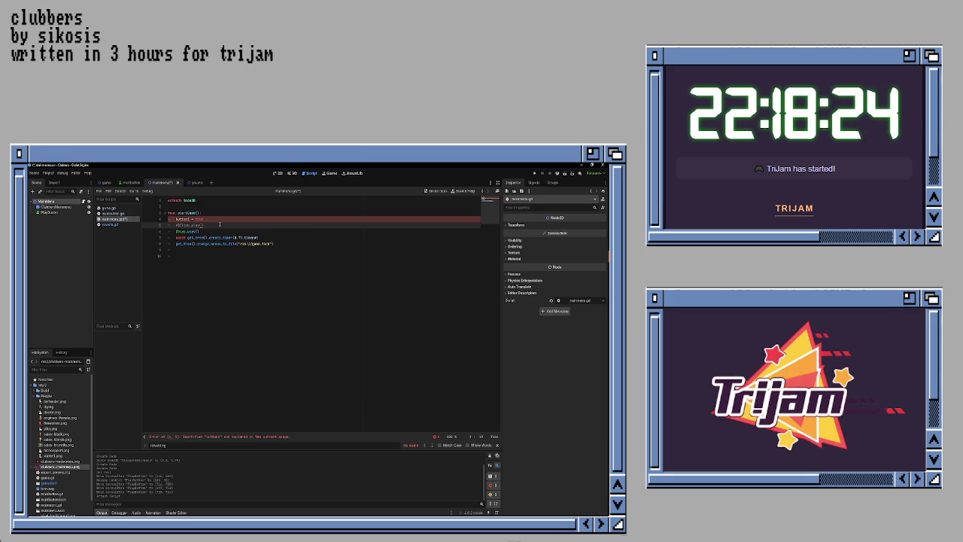
key("Down")
key("ctrl+shift+k")
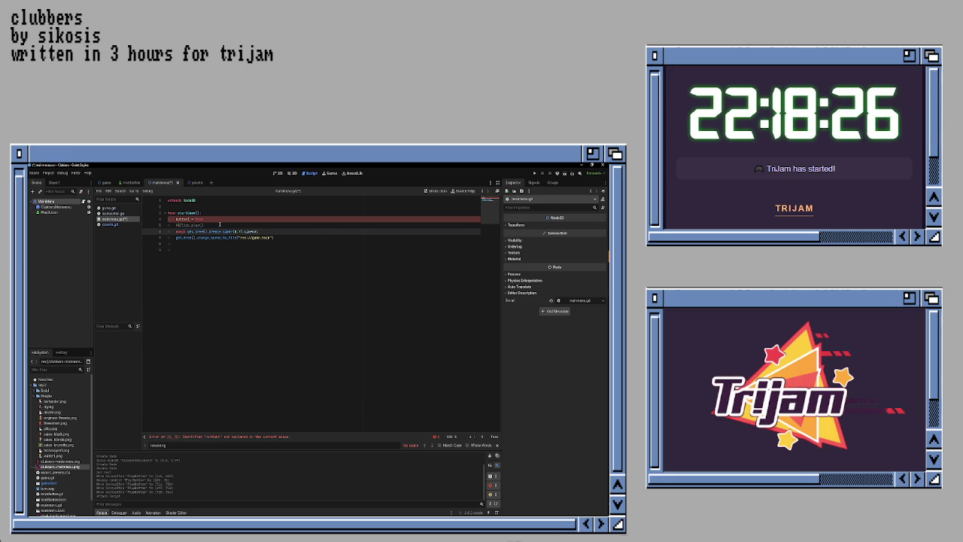
key("Up")
key("Up")
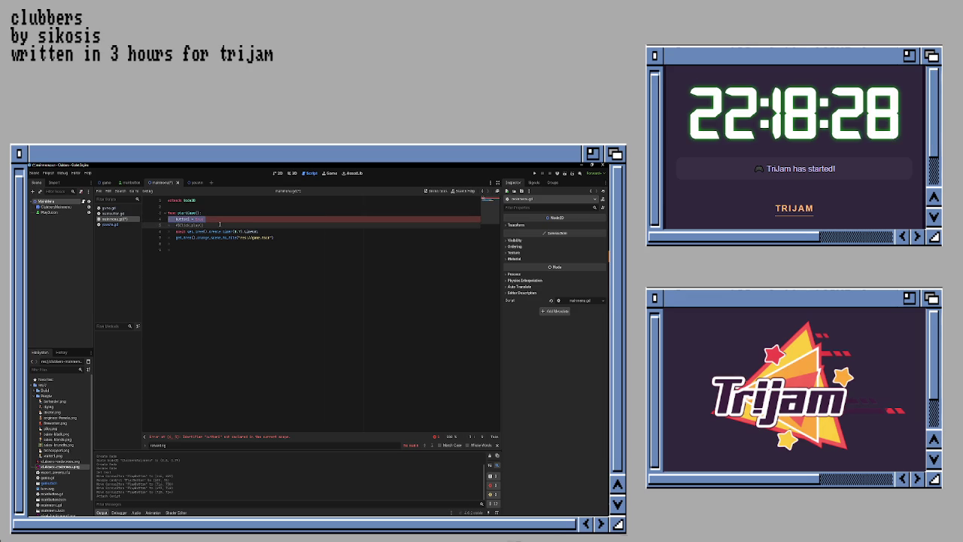
key("ctrl+shift+k")
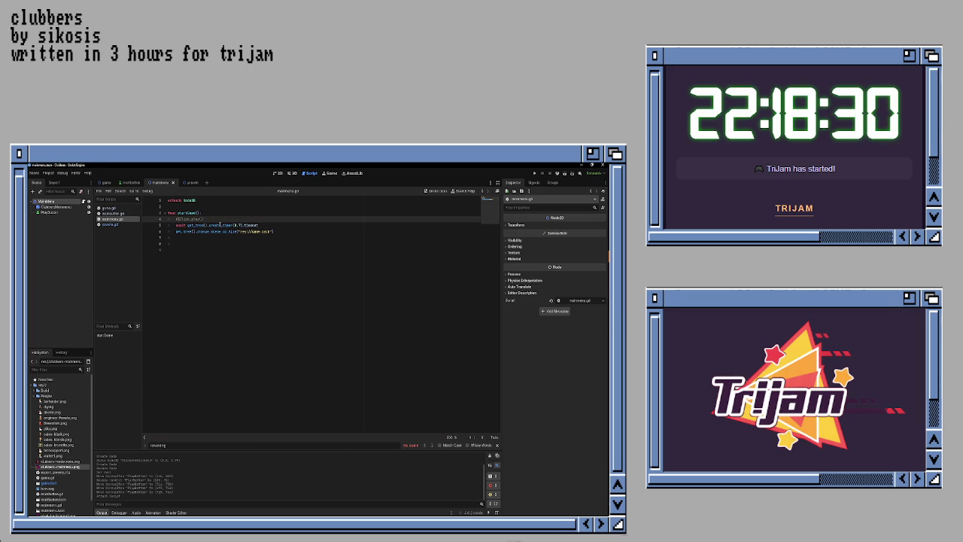
key("Down")
key("Down")
key("Return")
key("ctrl+s")
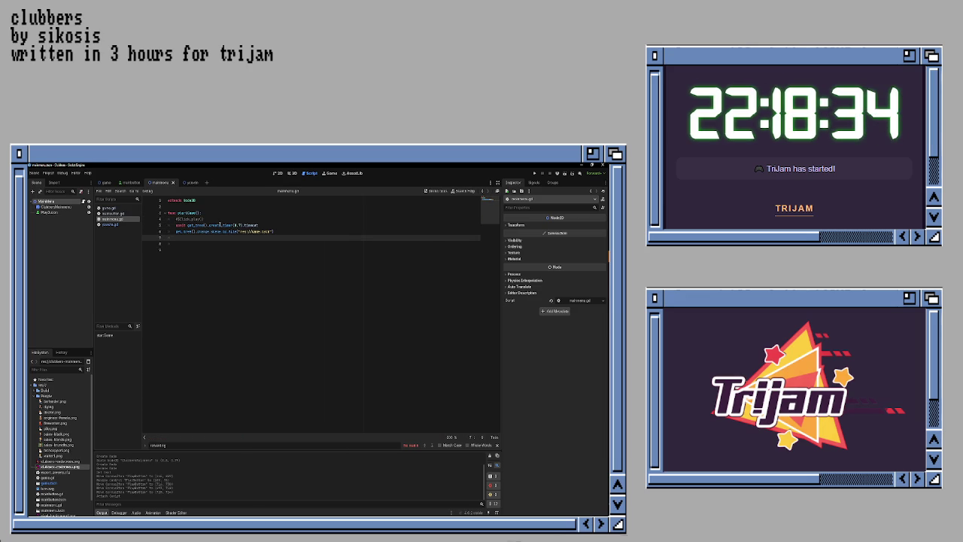
key("F5")
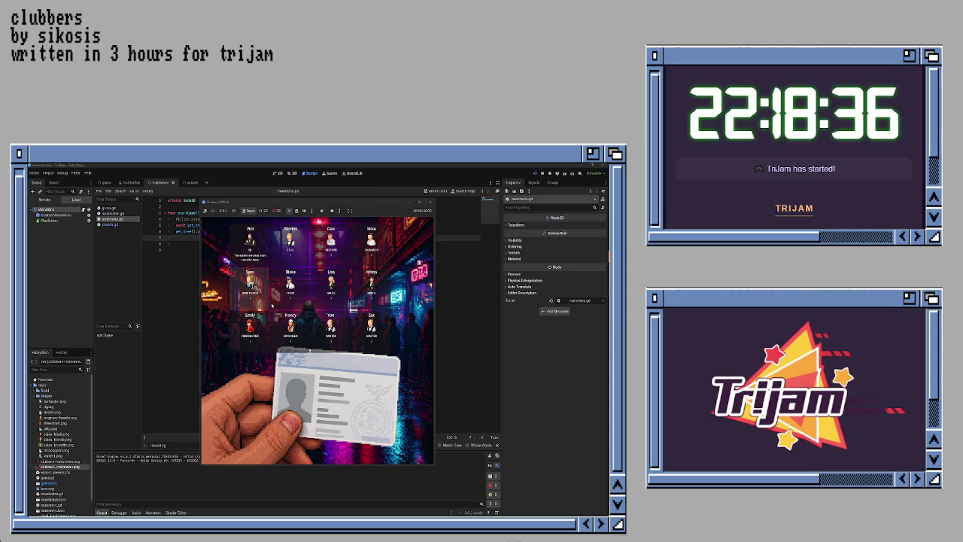
- Stop the game and set Project Settings' Application > Run Main Scene to mainmenu.tscn
left_click(429, 202)
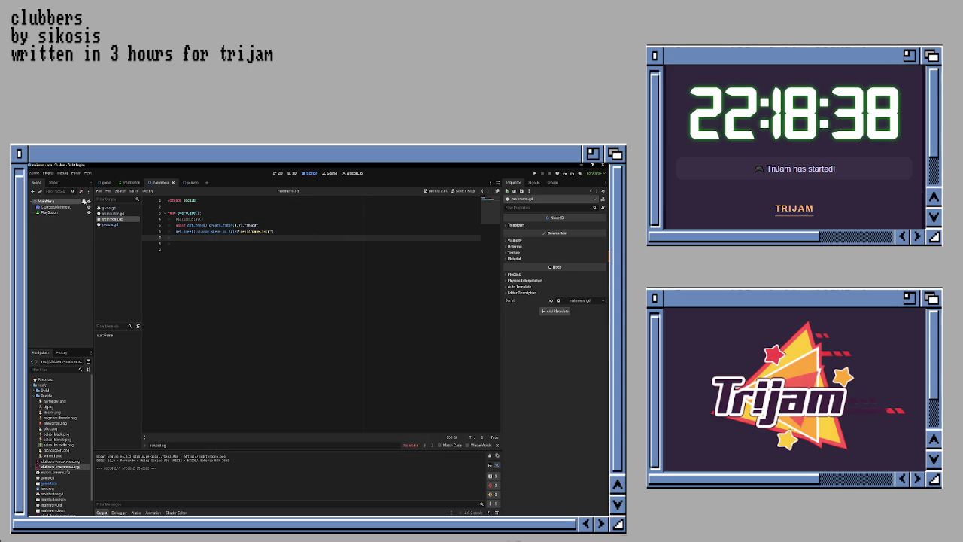
left_click(47, 172)
left_click(60, 180)
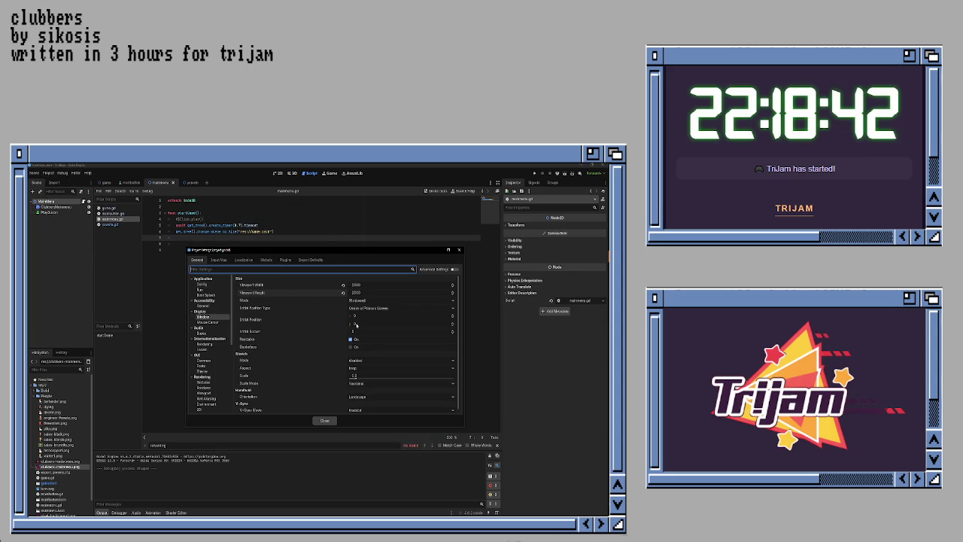
left_click(202, 284)
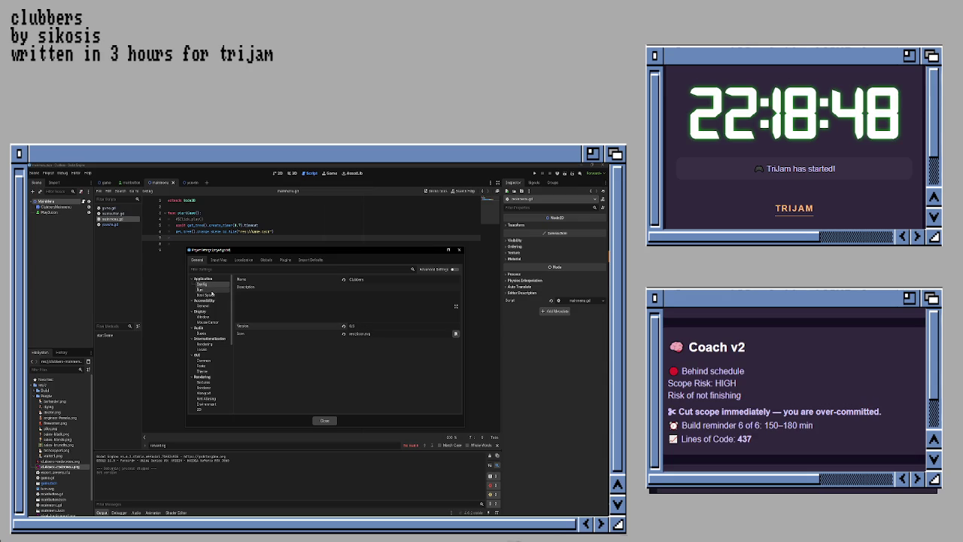
left_click(208, 289)
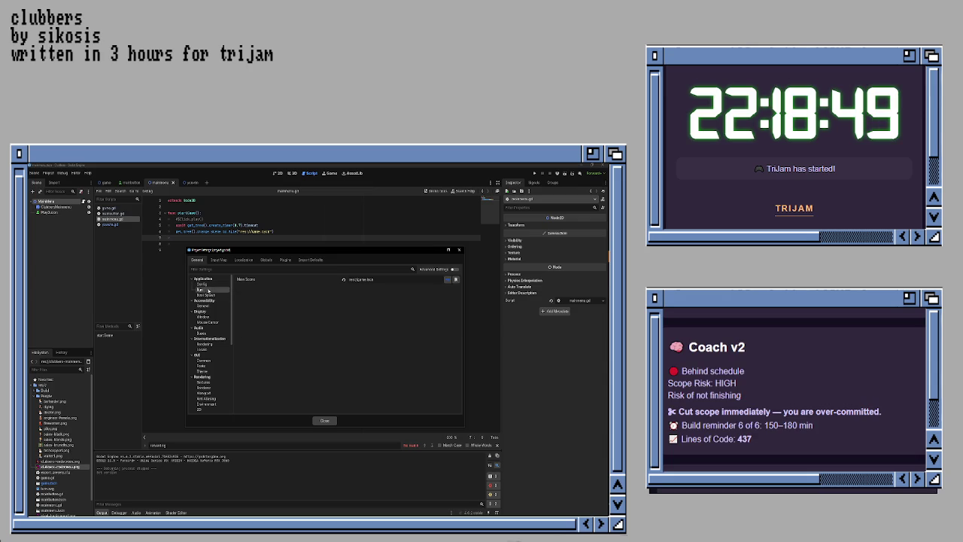
left_click(454, 280)
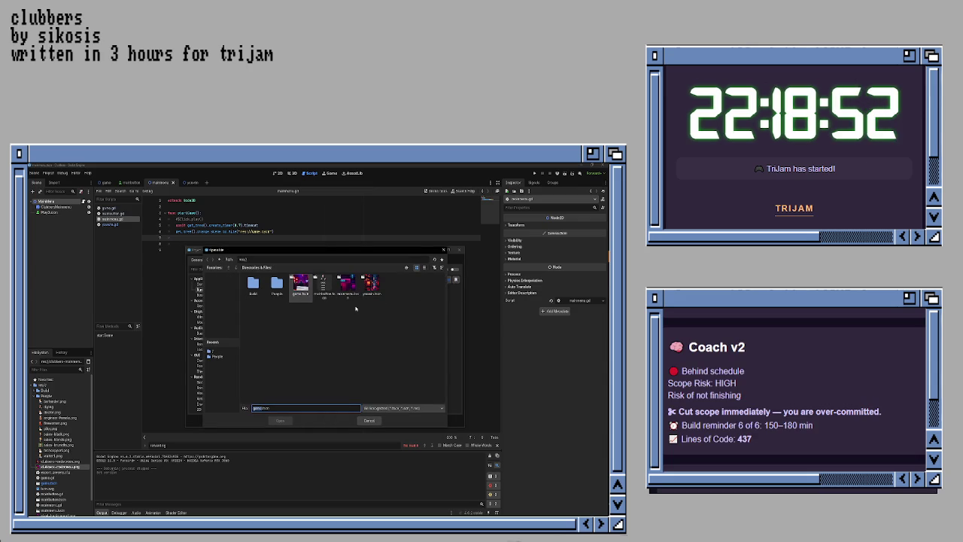
double_click(325, 293)
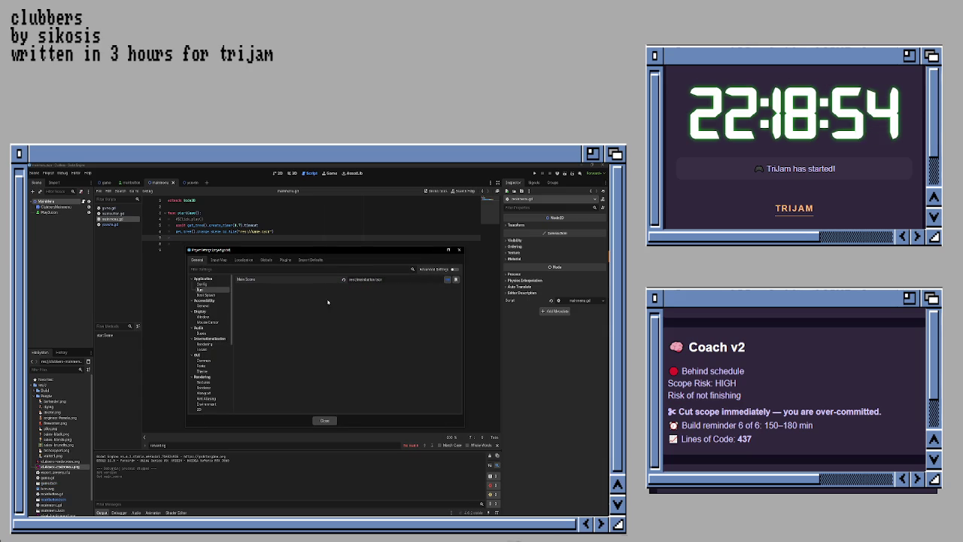
left_click(456, 279)
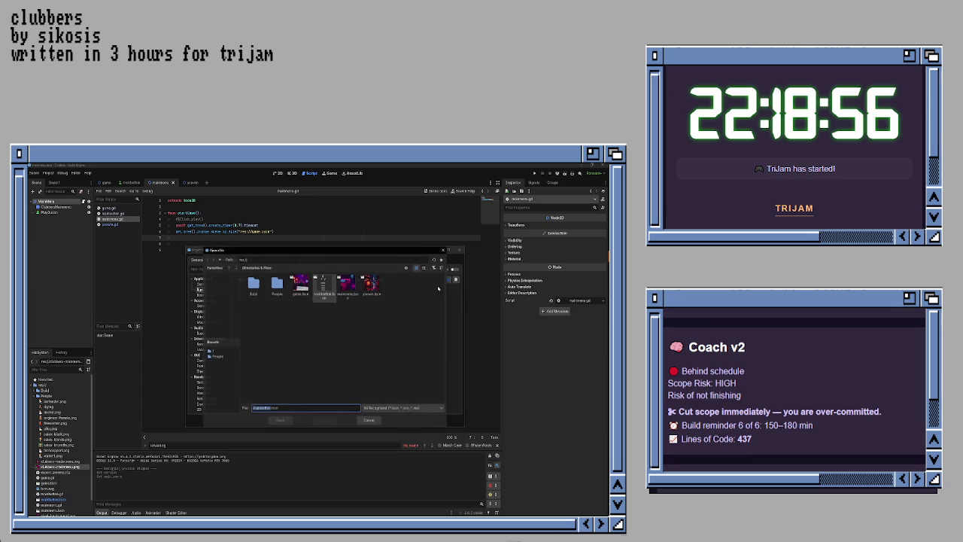
double_click(349, 288)
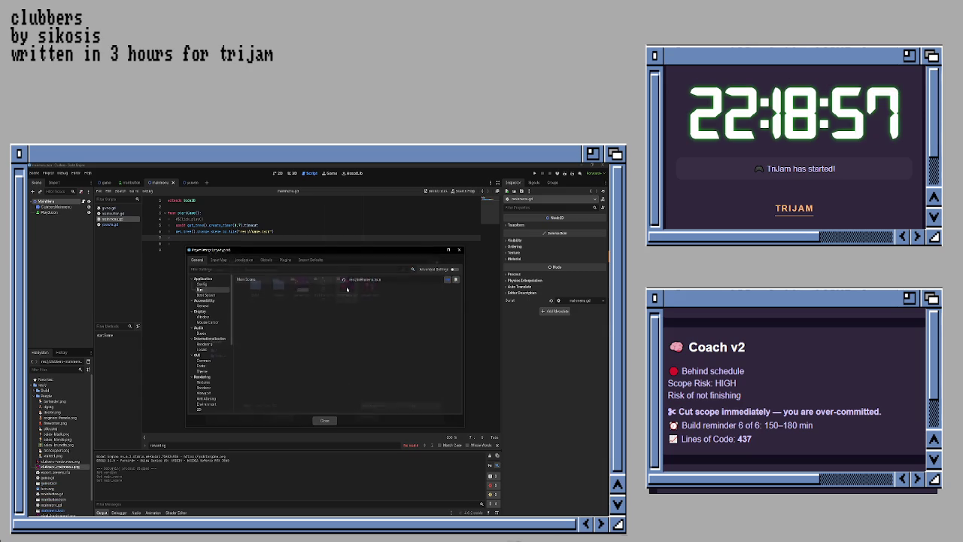
left_click(324, 419)
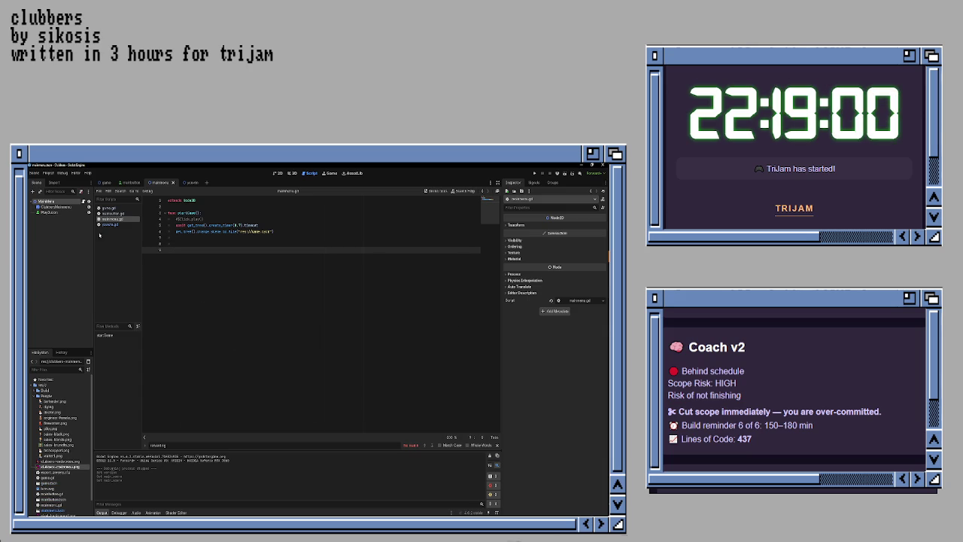
- Change youwin.gd's scene path to res://mainmenu.tscn, save it, then return to the game scene
left_click(188, 182)
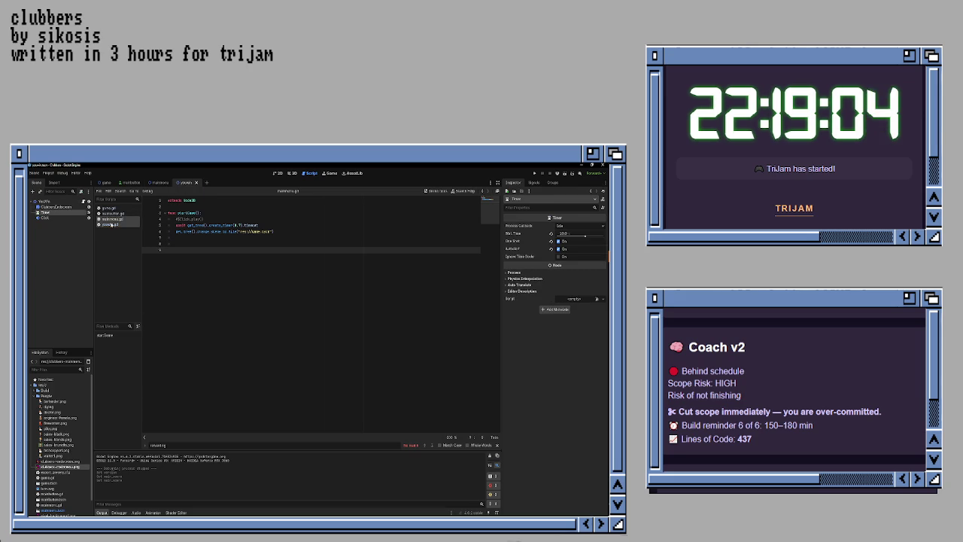
left_click(124, 225)
left_click_drag(261, 244, 276, 244)
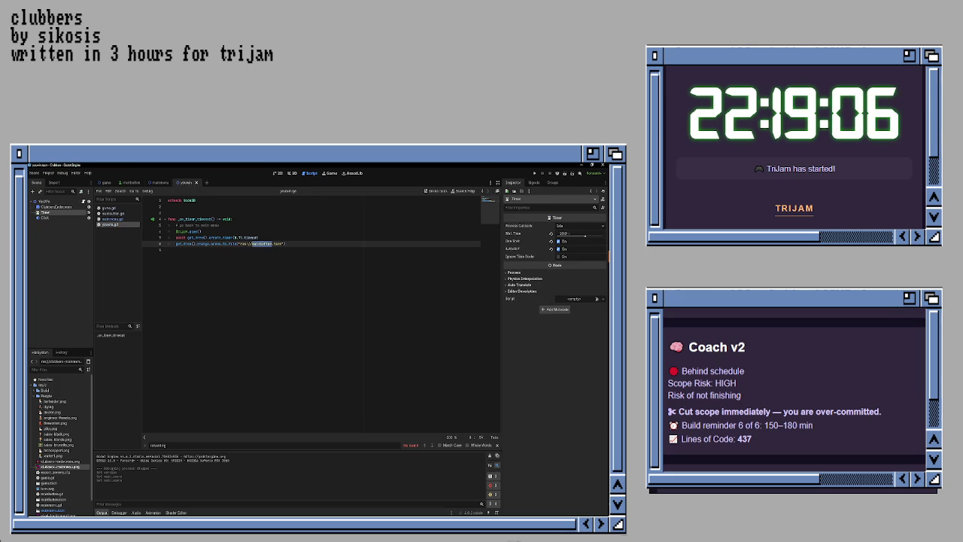
key("BackSpace")
type("menu")
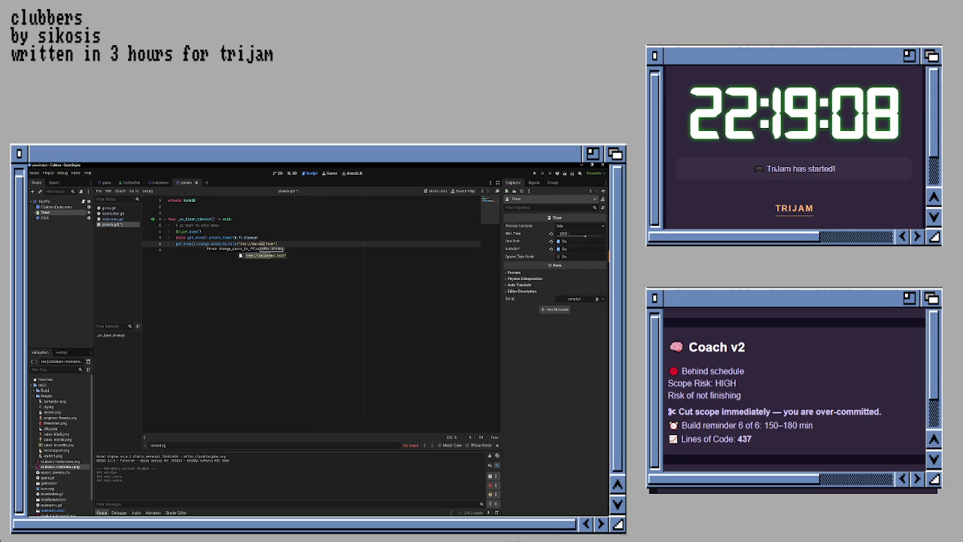
key("ctrl+s")
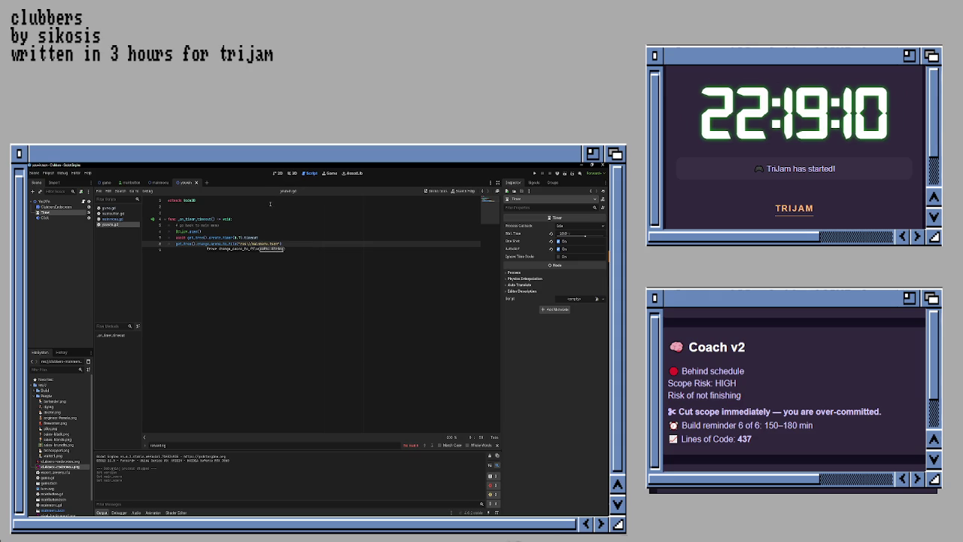
left_click(105, 182)
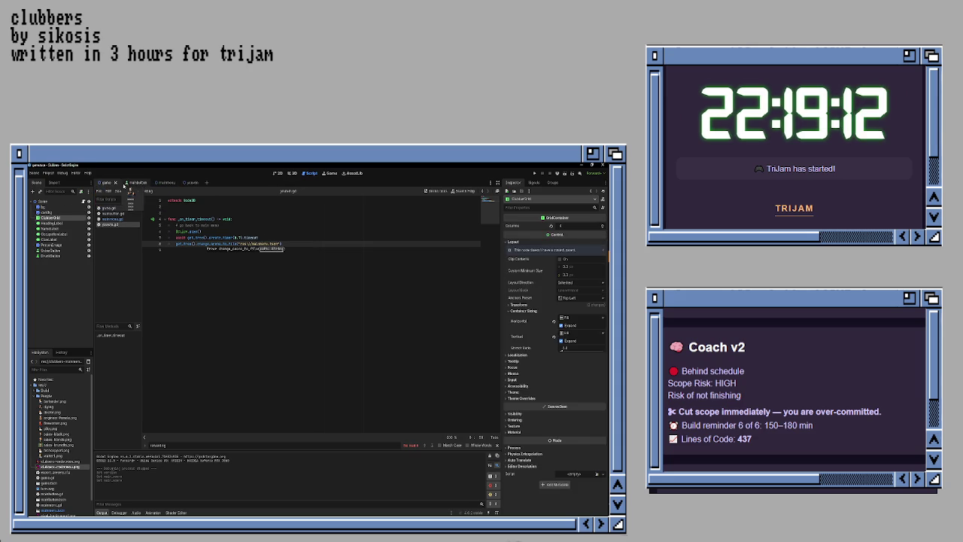
left_click(132, 182)
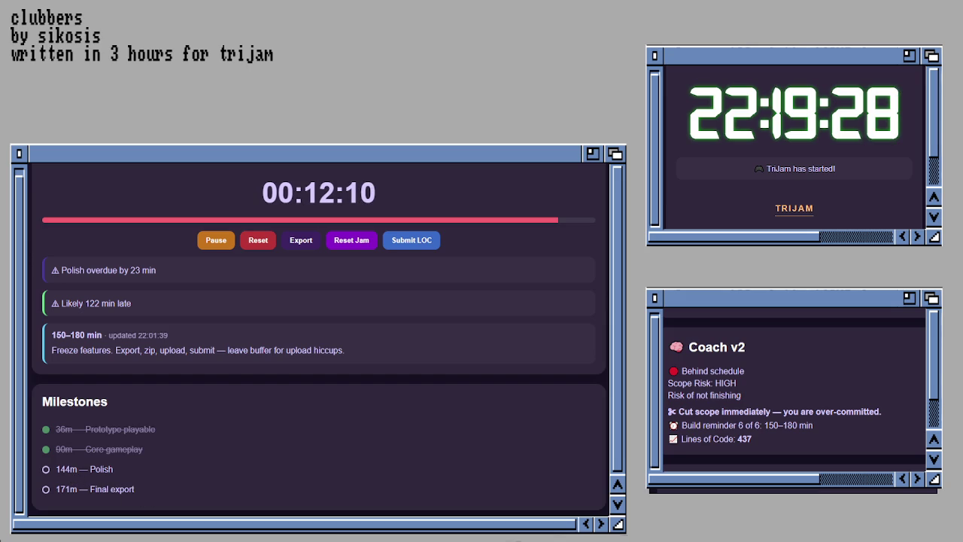
- Check off the 144m — Polish milestone on the jam timer dashboard
left_click(78, 477)
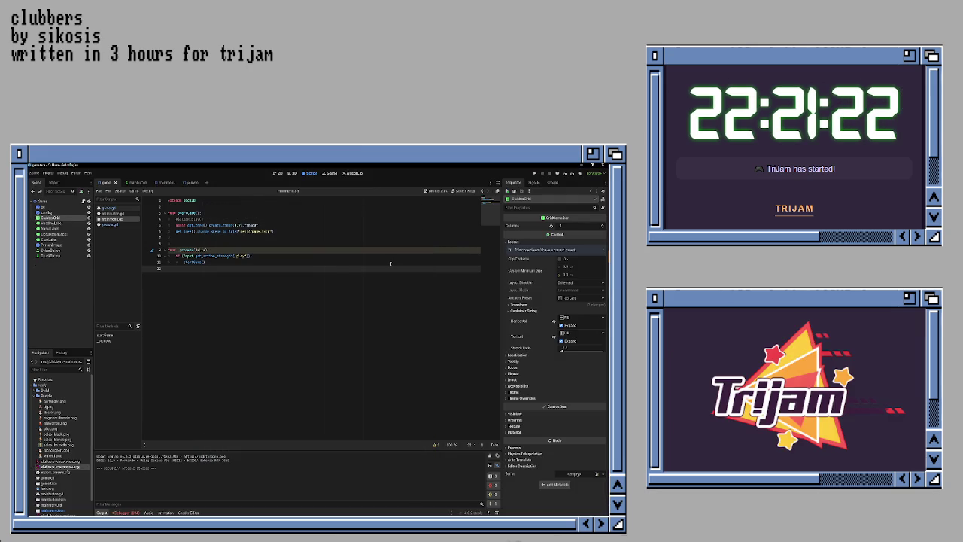
- Add an empty func _ready(): above _process in mainmenu.gd and save it
left_click(390, 263)
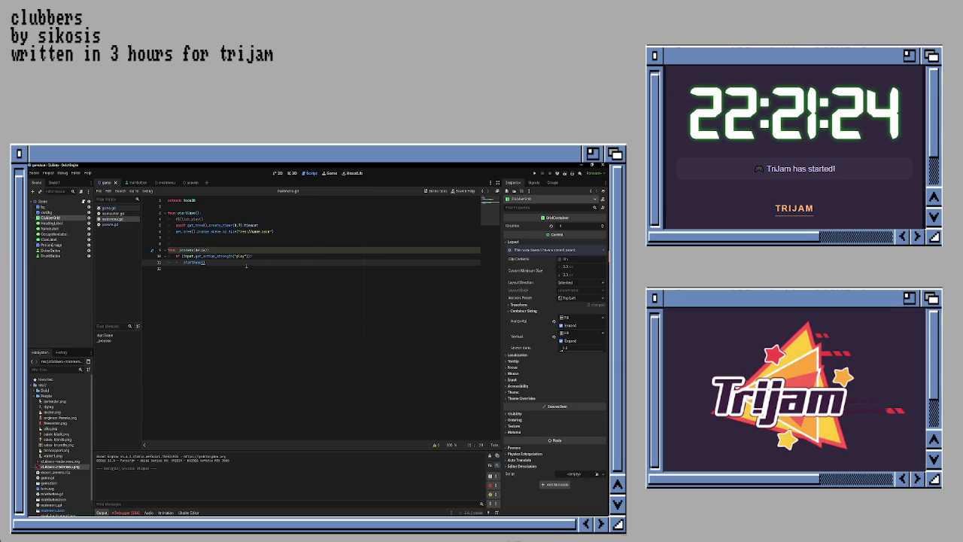
left_click(260, 242)
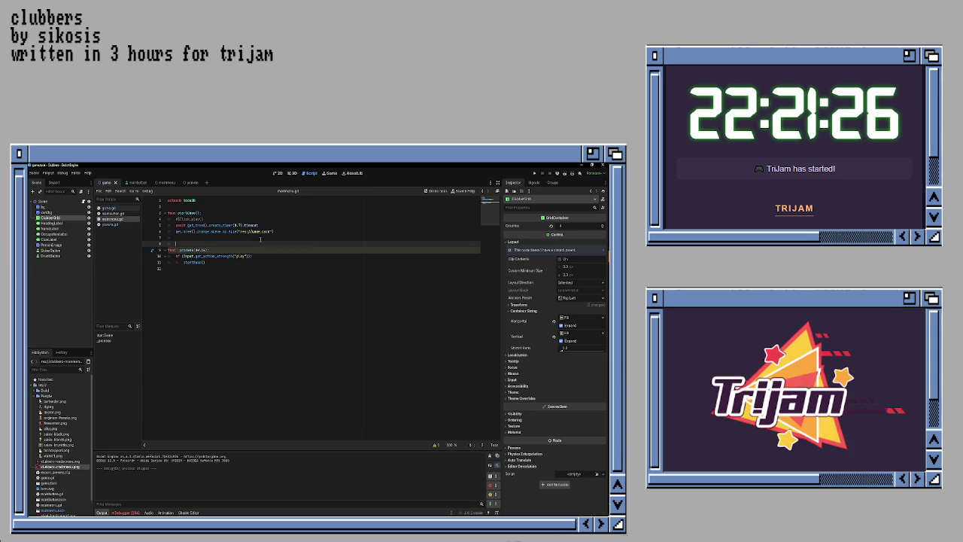
key("Return")
key("Return")
key("Up")
key("Up")
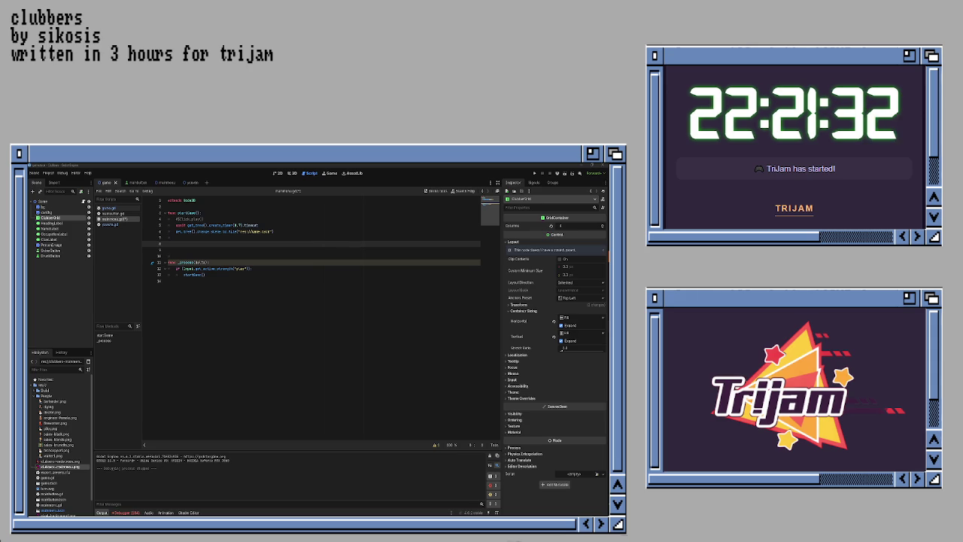
type("func _ready():")
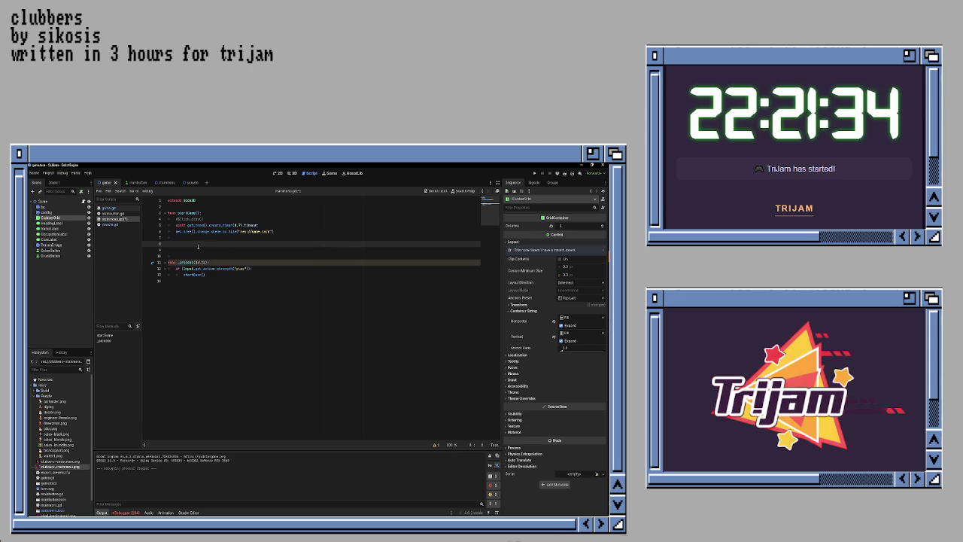
key("Return")
key("ctrl+s")
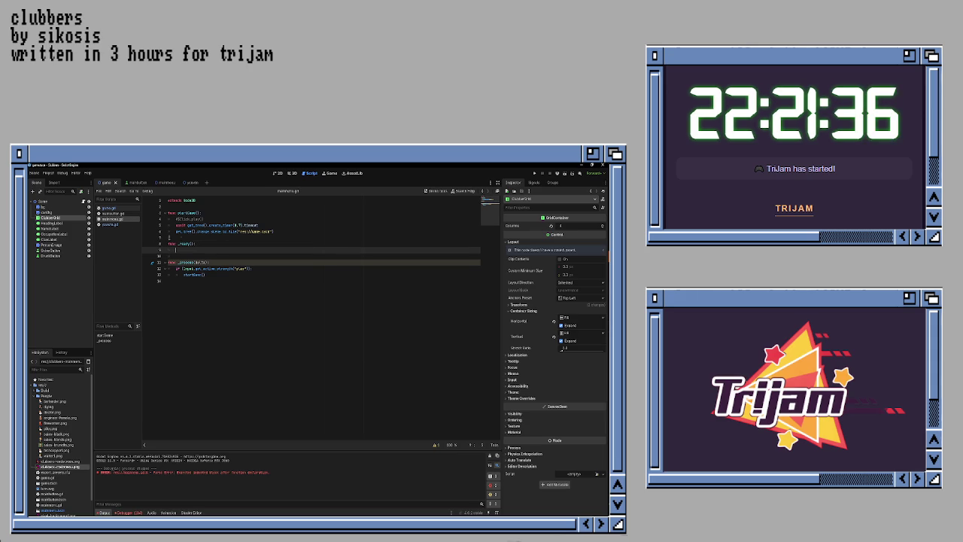
- Copy game.gd's sober_button.pressed.connect(_on_sober_pressed) line into the _ready body of mainmenu.gd
left_click(109, 208)
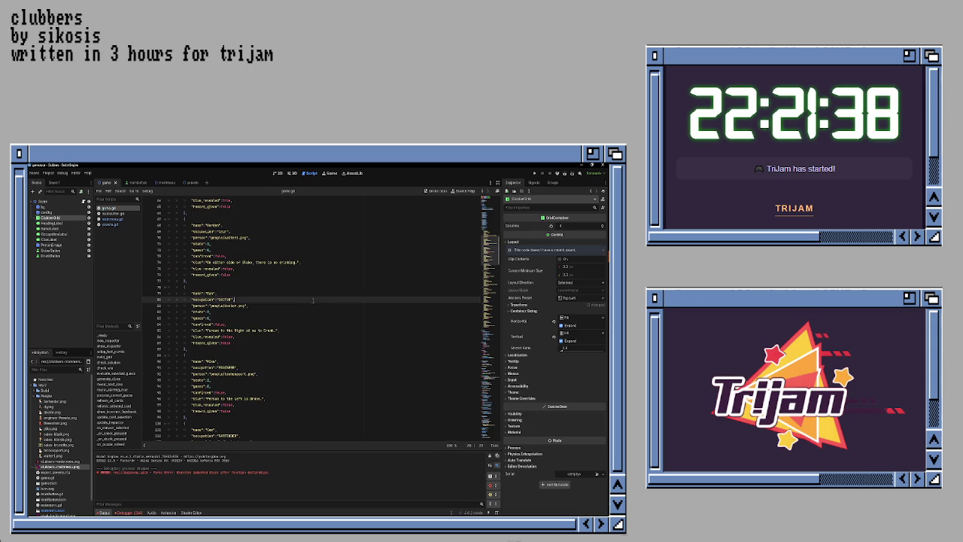
scroll(290, 265, "down", 5)
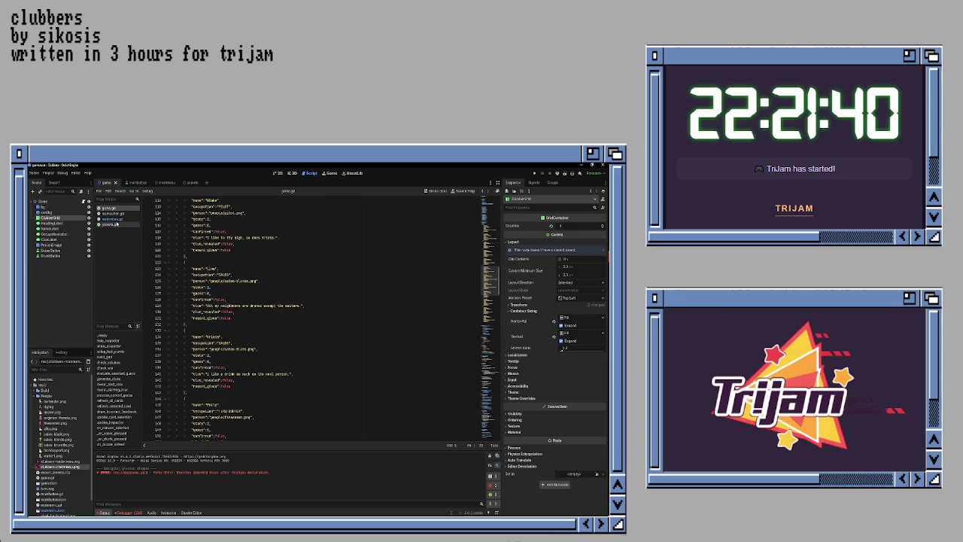
left_click(111, 219)
left_click(110, 208)
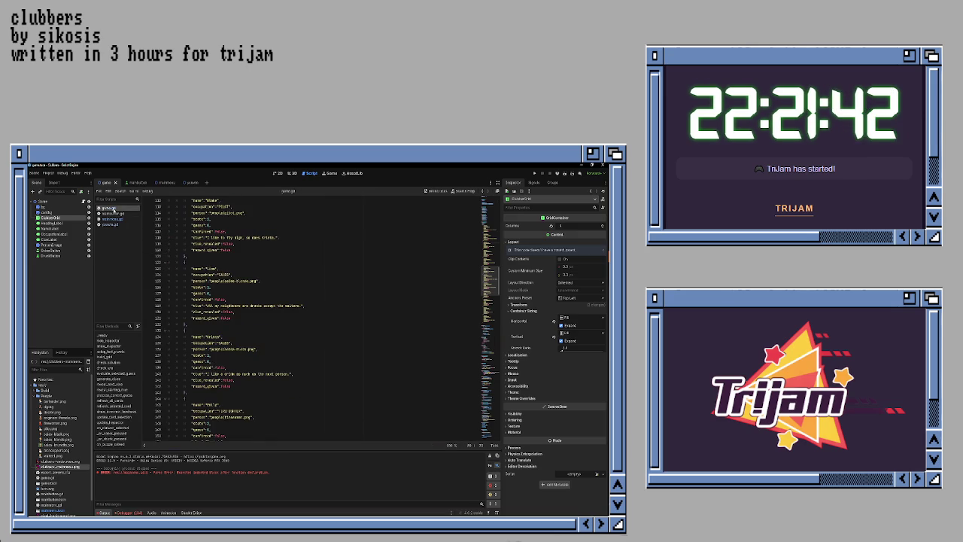
scroll(299, 246, "up", 3)
scroll(299, 246, "up", 20)
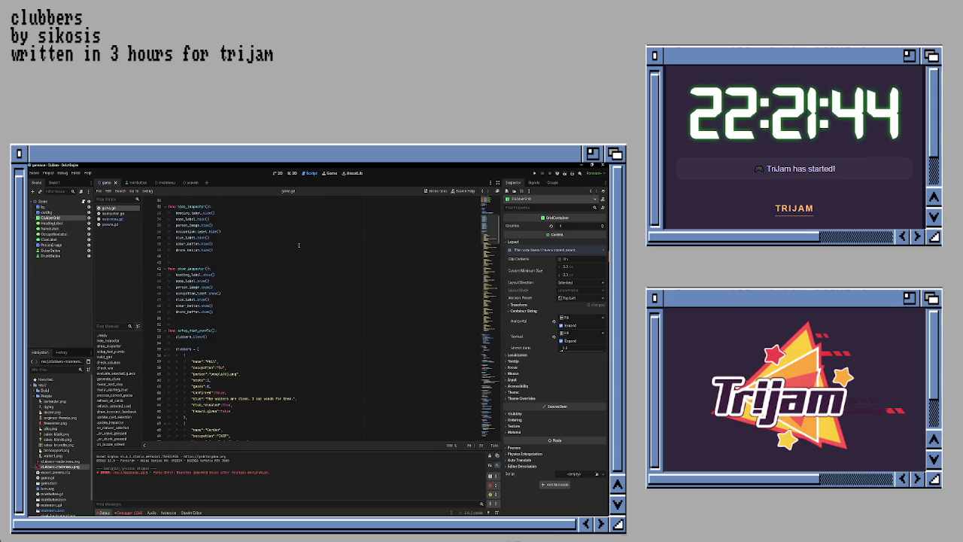
scroll(196, 321, "down", 3)
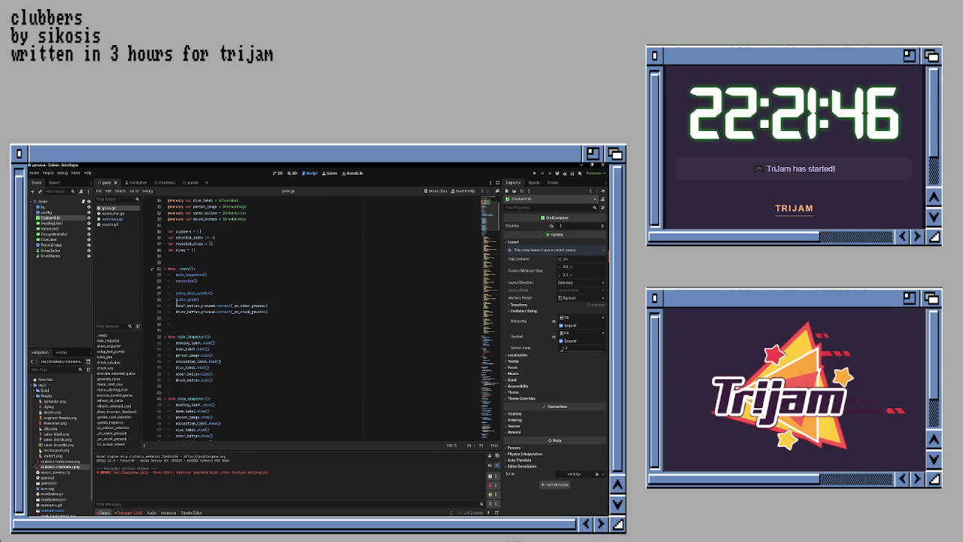
left_click(176, 305)
left_click(271, 305)
key("shift+Home")
key("ctrl+c")
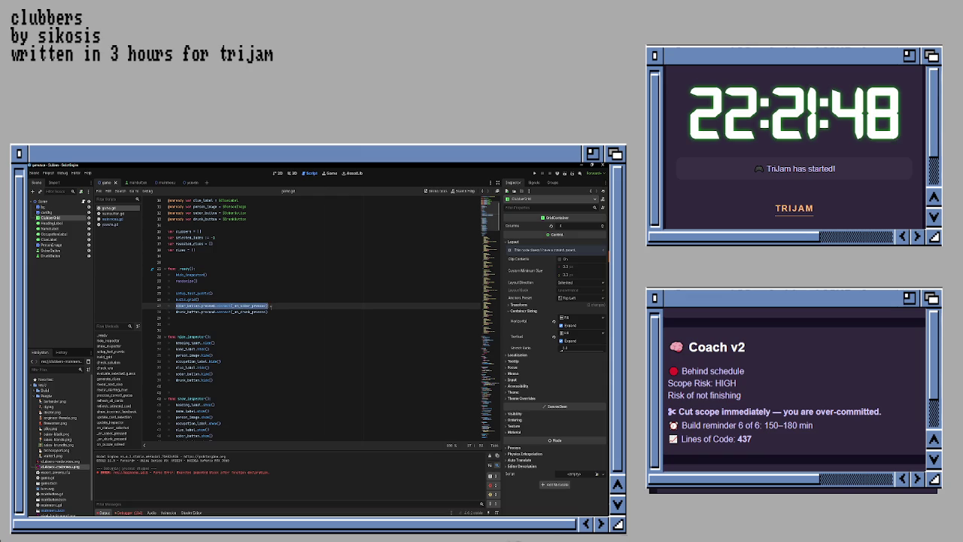
left_click(115, 218)
key("ctrl+v")
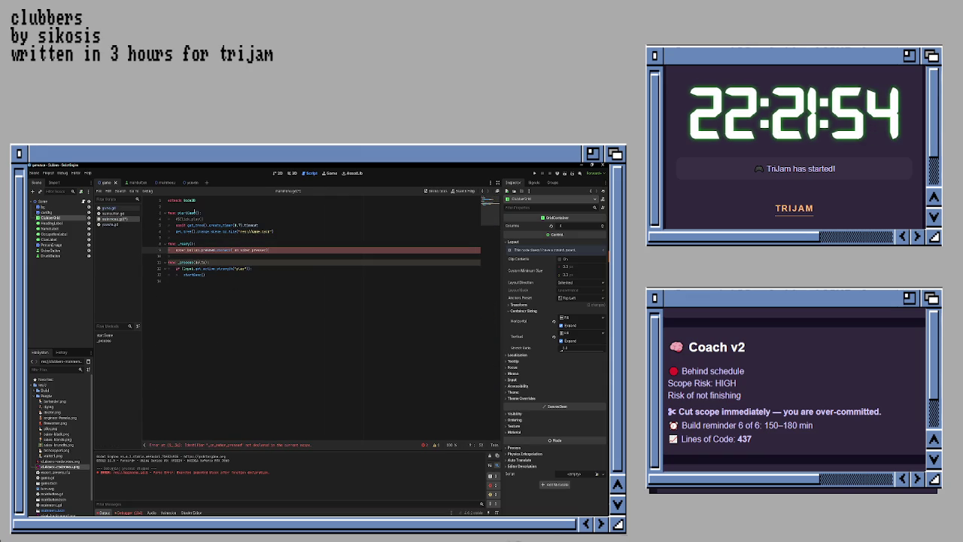
- Copy game.gd's sober_button declaration into mainmenu.gd as play_button pointing to $PlayButton
left_click(108, 208)
left_click(275, 247)
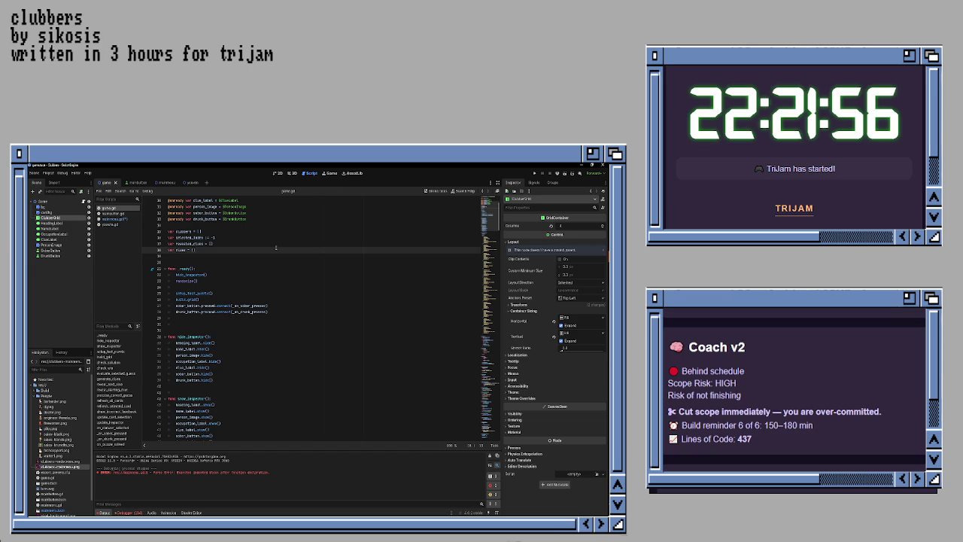
scroll(275, 248, "up", 10)
key("Down")
key("Down")
key("Down")
key("Down")
key("shift+End")
key("ctrl+c")
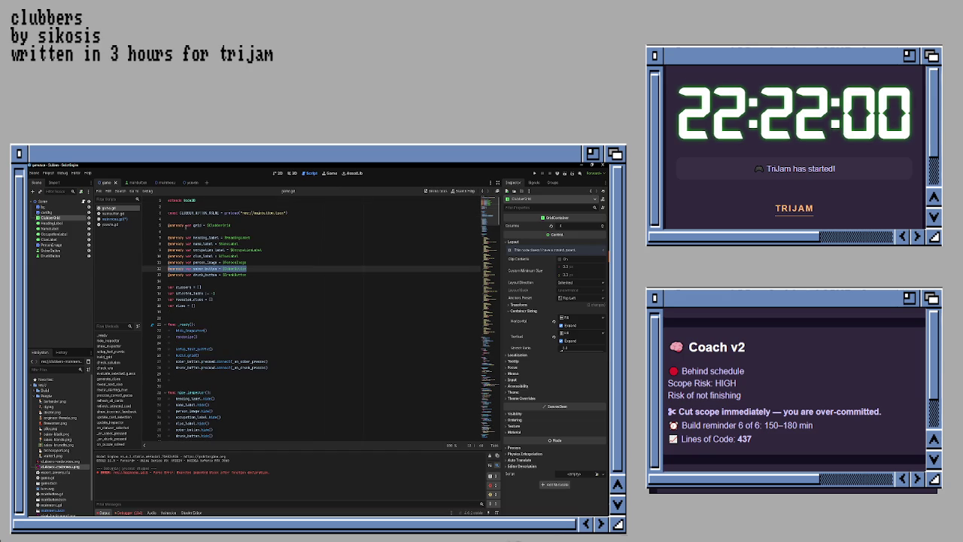
left_click(116, 219)
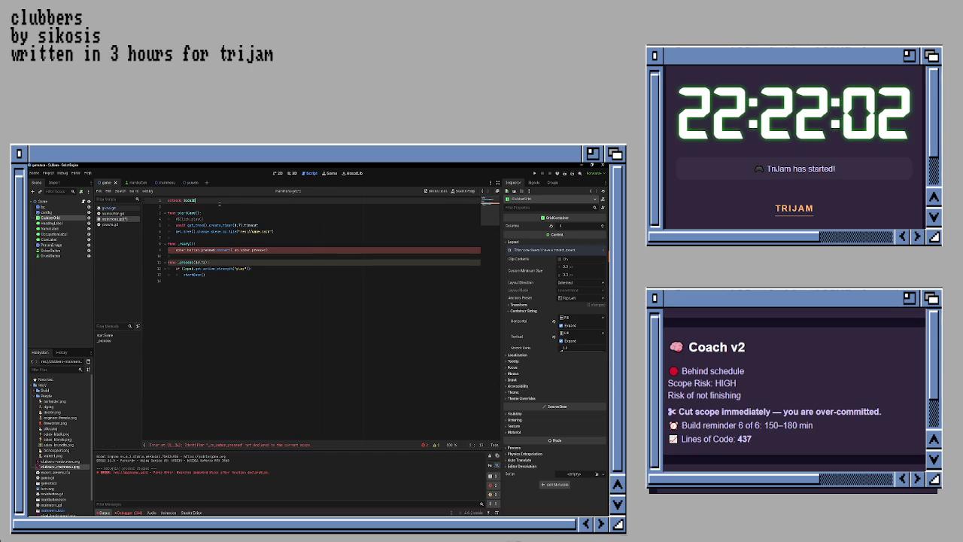
key("ctrl+v")
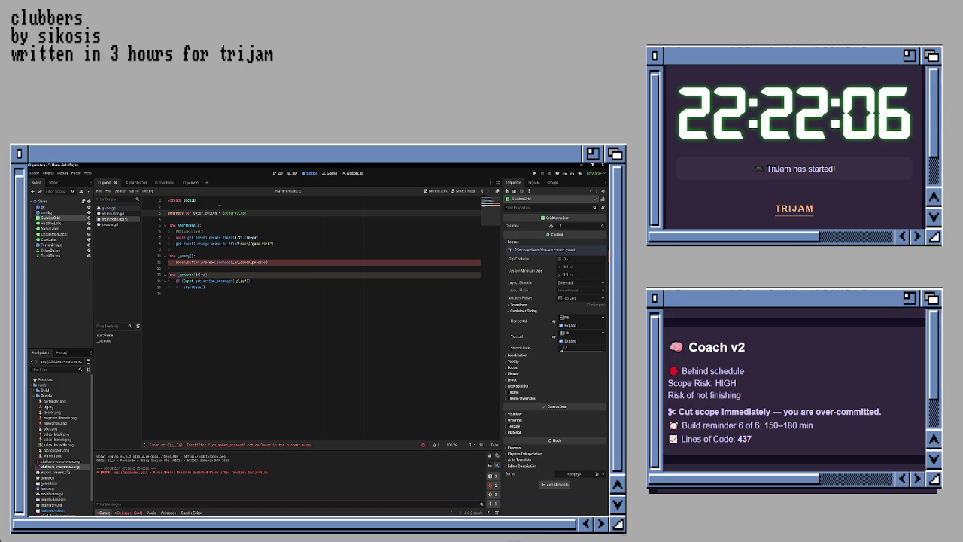
key("BackSpace")
key("BackSpace")
key("BackSpace")
type("play")
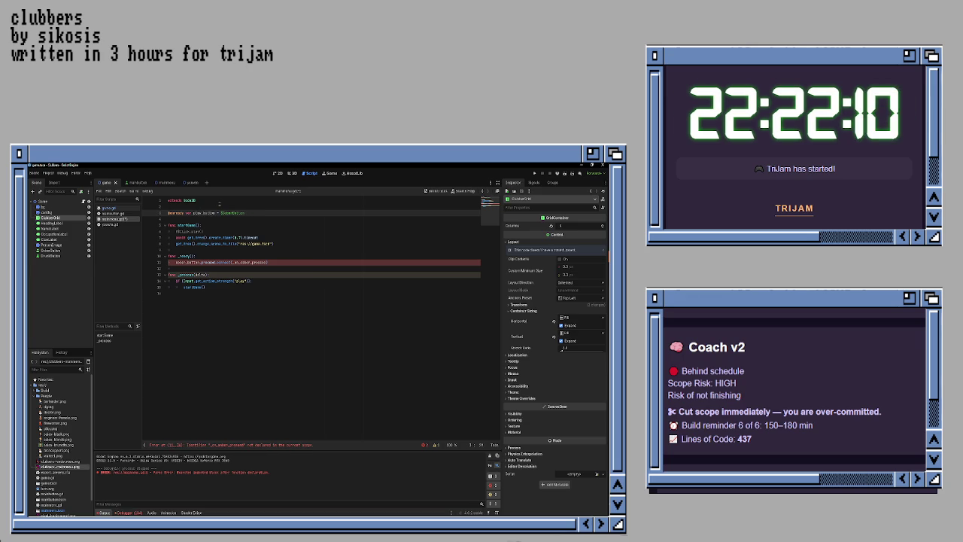
key("BackSpace")
key("BackSpace")
key("BackSpace")
type("Play")
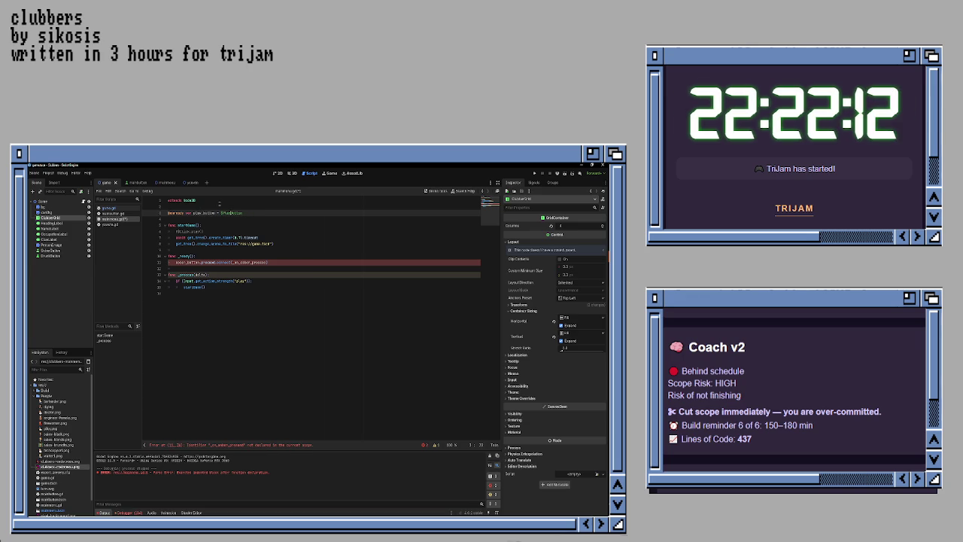
- Change the _ready connect line to play_button.pressed.connect(_on_play_pressed)
double_click(204, 214)
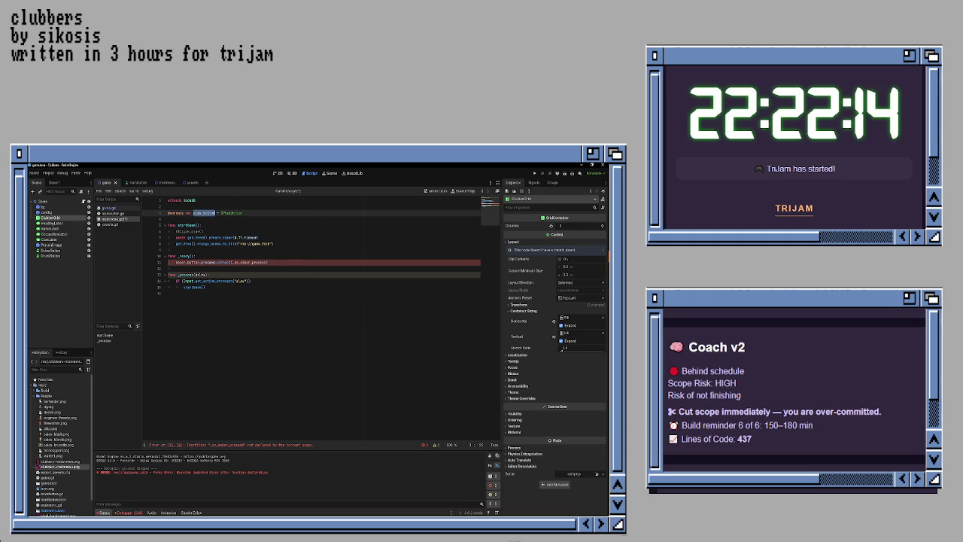
key("ctrl+c")
double_click(188, 262)
key("ctrl+v")
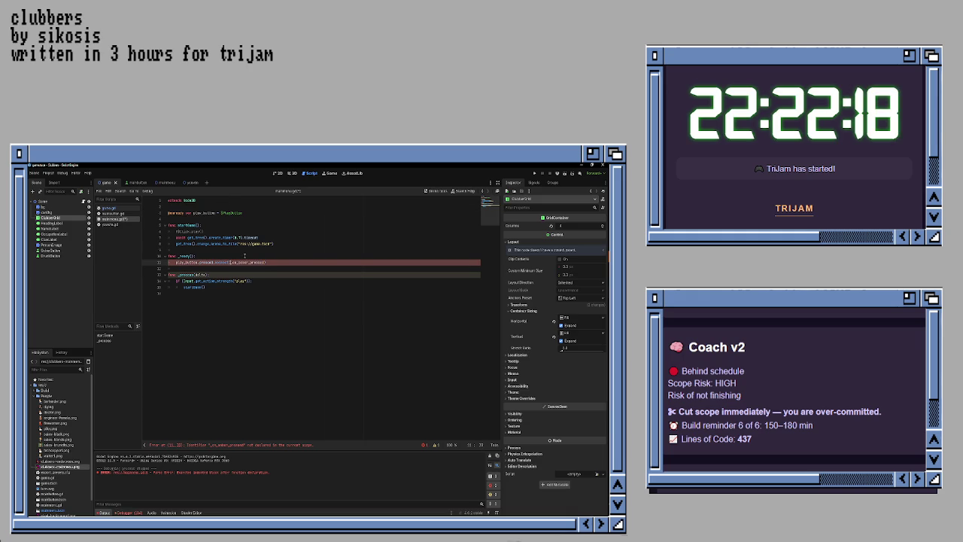
key("Delete")
key("Delete")
key("Delete")
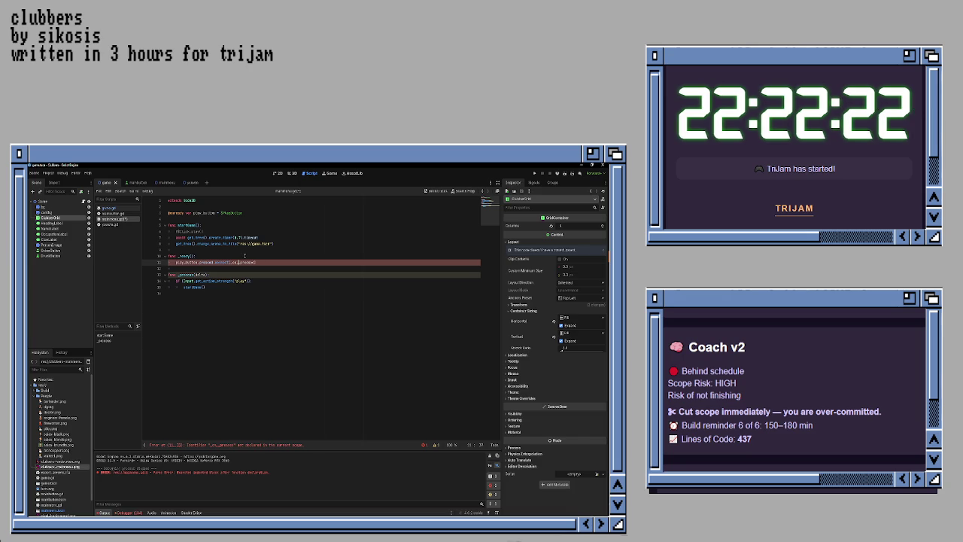
type("lay_p")
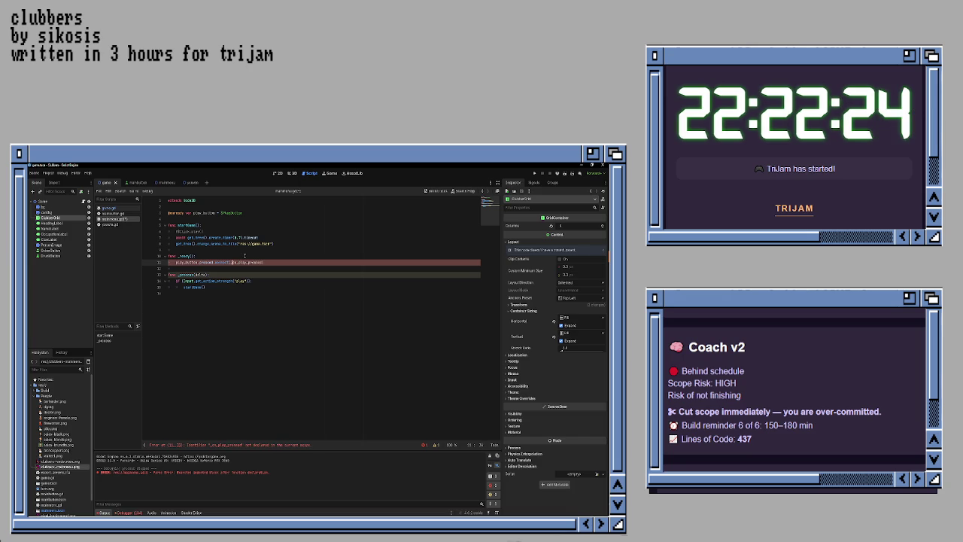
key("shift+End")
key("ctrl+End")
- Add func _on_play_pressed() calling startGame(), save mainmenu.gd, and run the game with F5
key("Return")
key("Return")
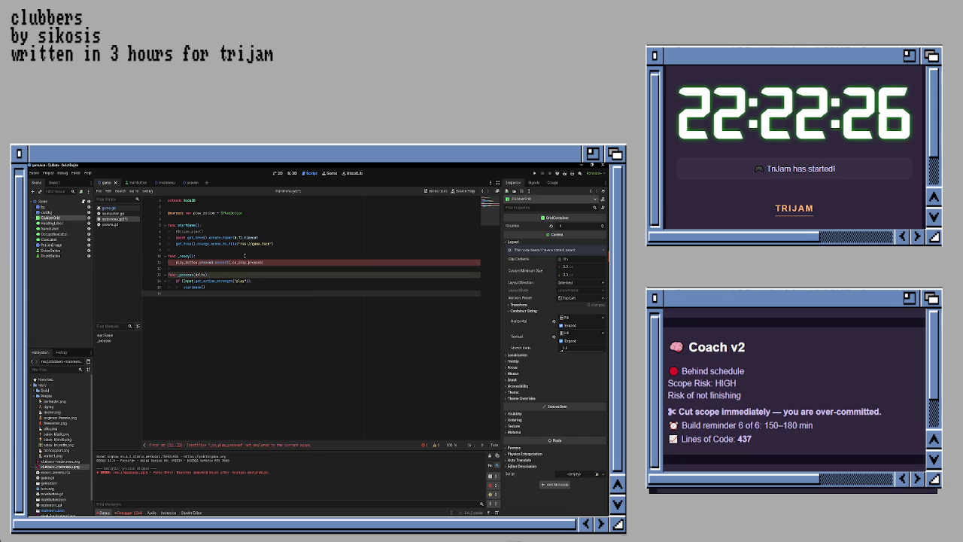
type("func")
key("ctrl+v")
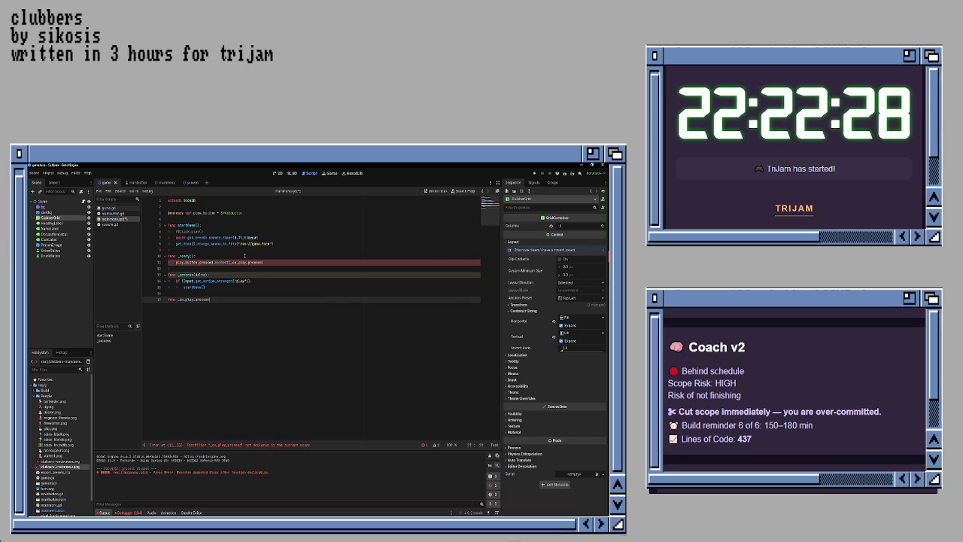
type("():")
key("Return")
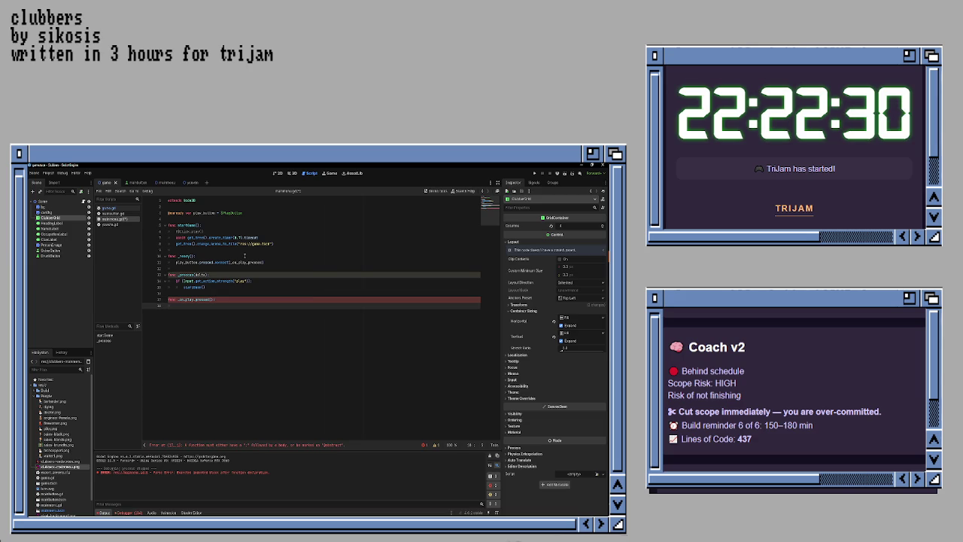
type("start")
key("Return")
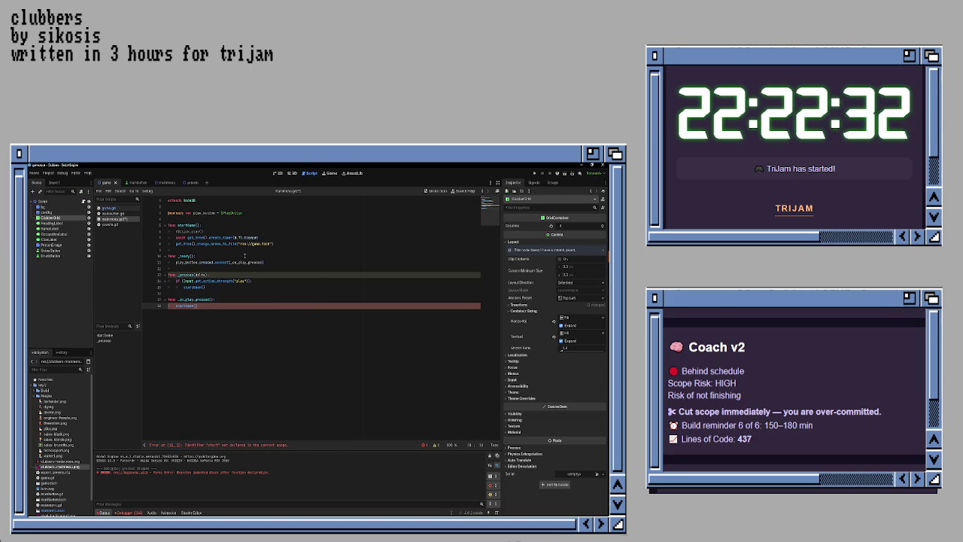
key("Up")
key("Up")
key("Return")
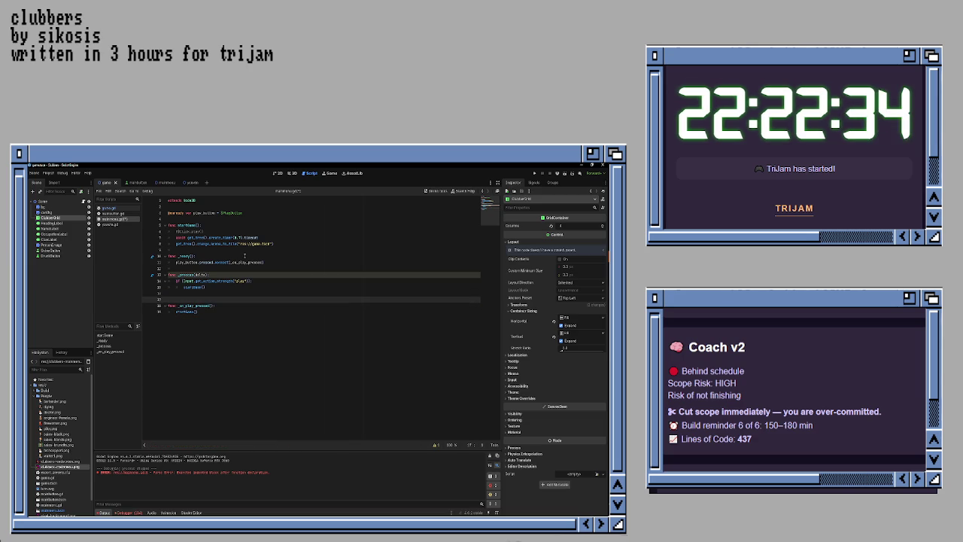
key("Up")
key("Up")
key("Up")
key("Return")
key("Up")
key("Up")
key("Up")
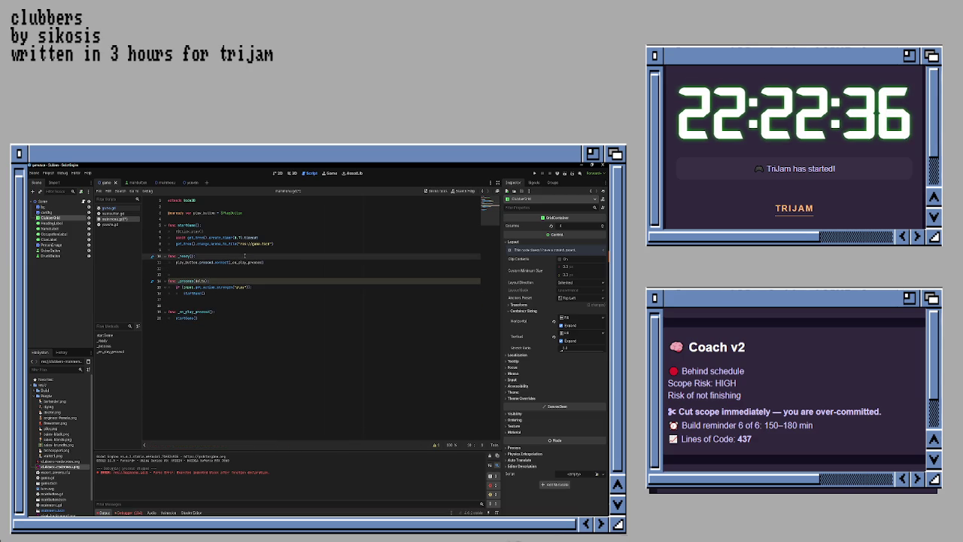
key("Return")
key("ctrl+s")
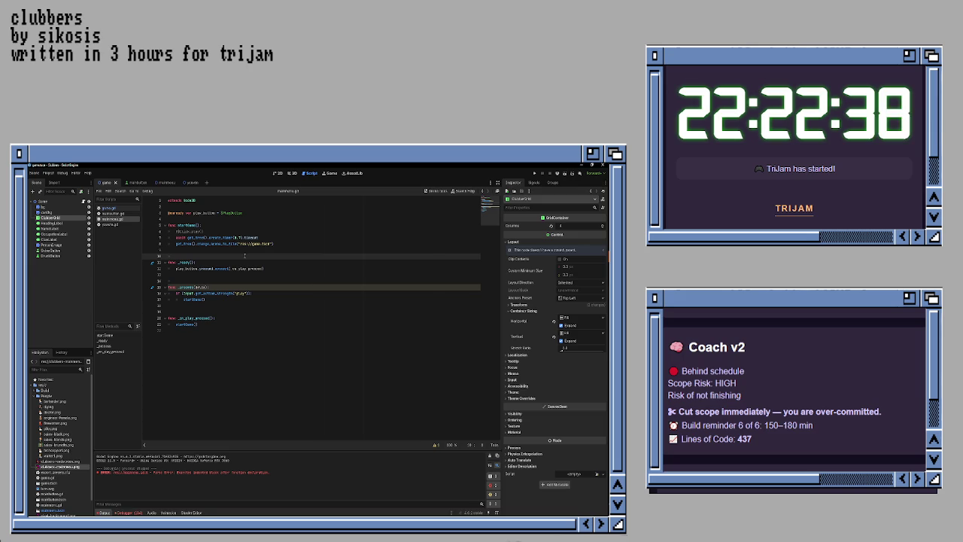
key("F5")
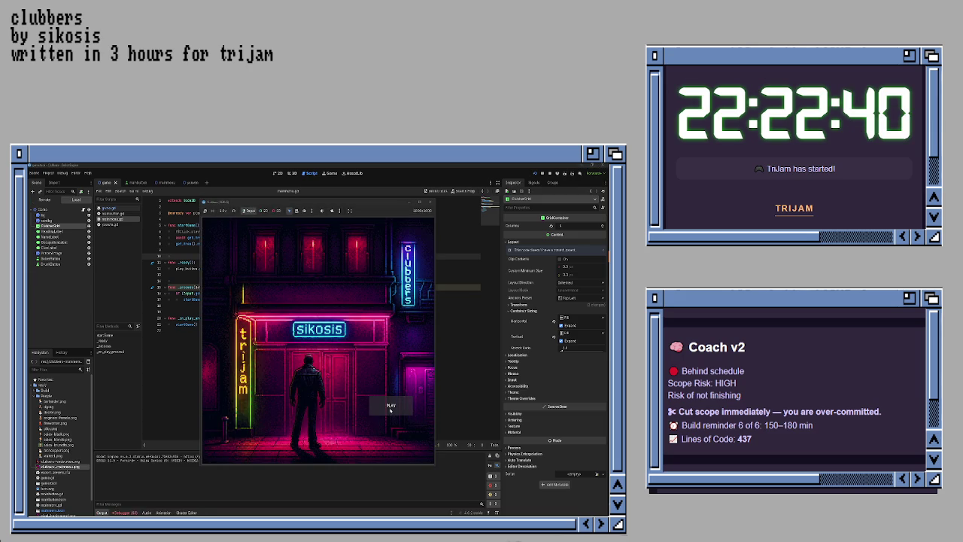
- Press PLAY, pick a patron, judge them SOBER, then close the game window
left_click(390, 407)
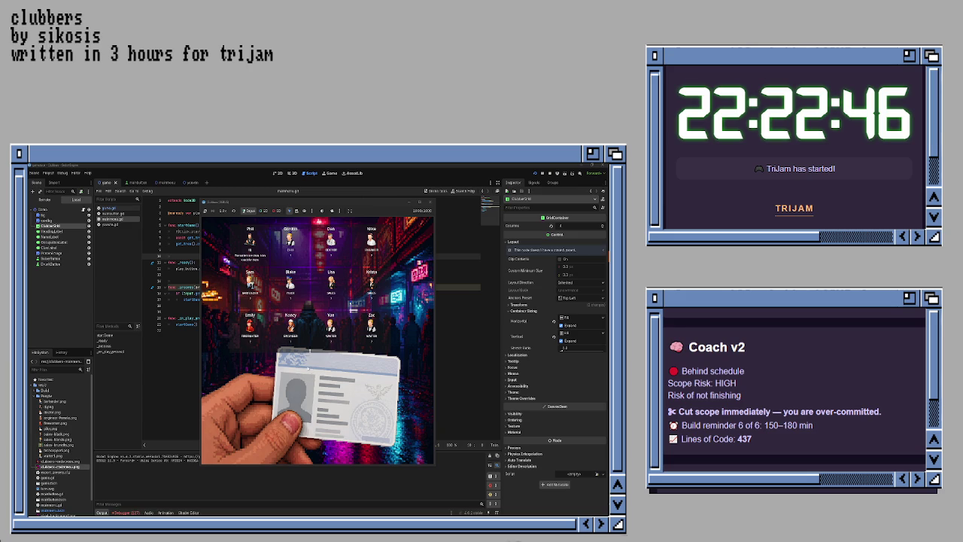
left_click(290, 242)
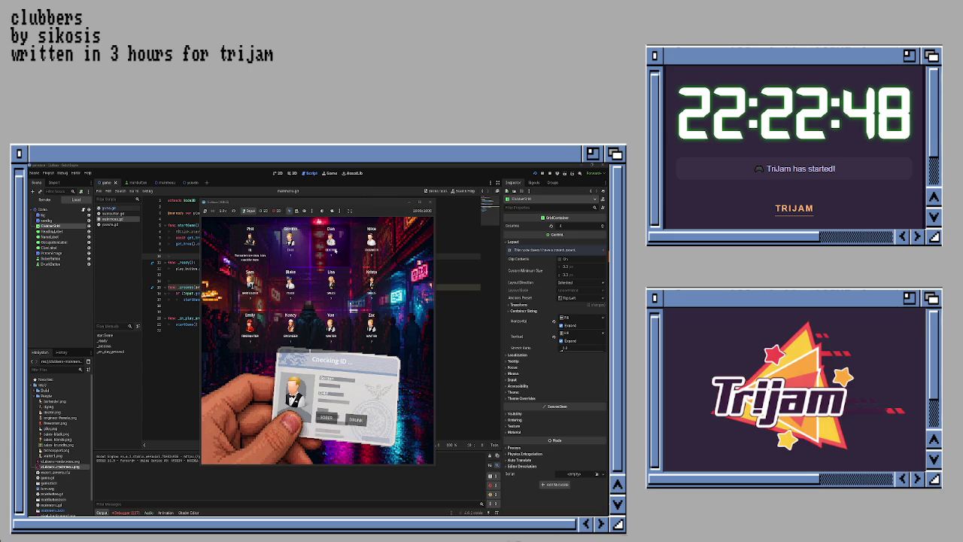
left_click(328, 419)
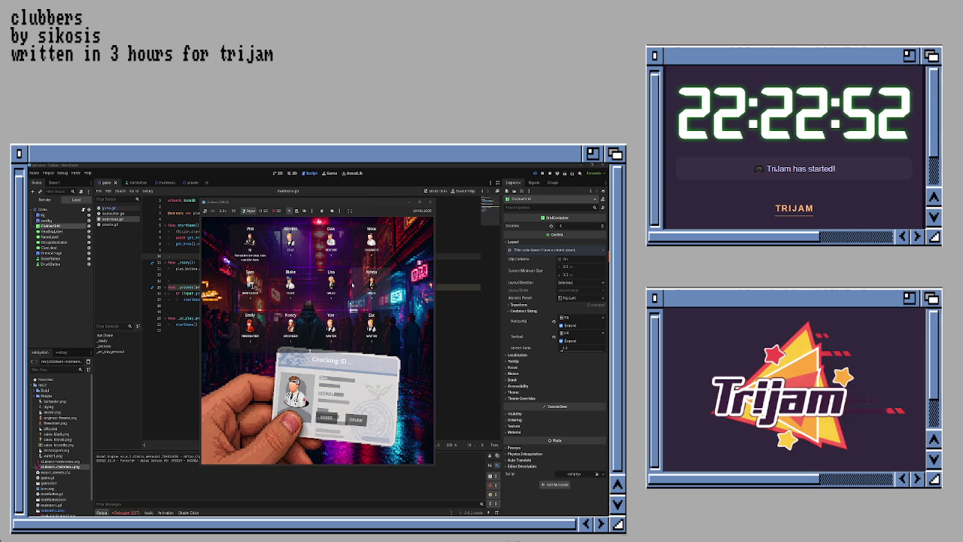
left_click(430, 202)
- Run the game again with F5 and stop it
left_click(328, 269)
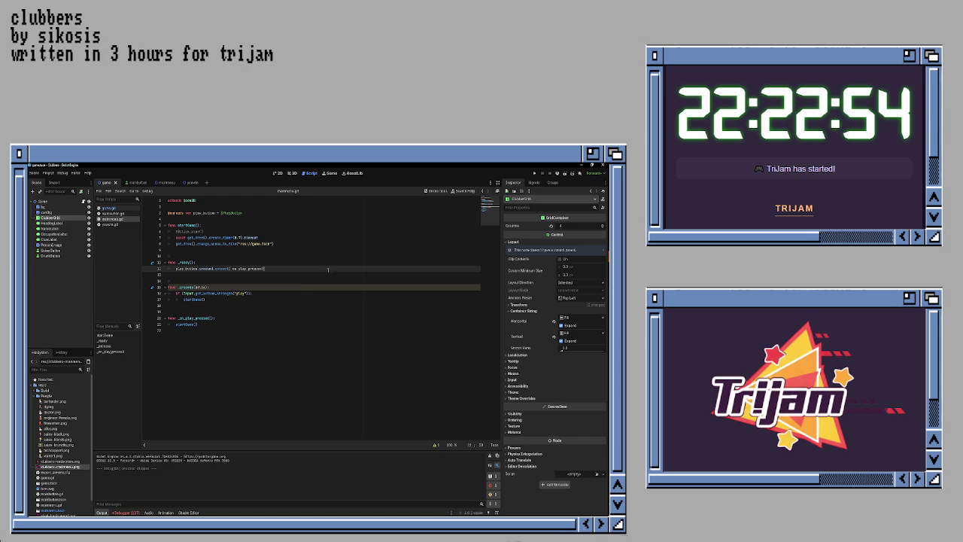
left_click(282, 287)
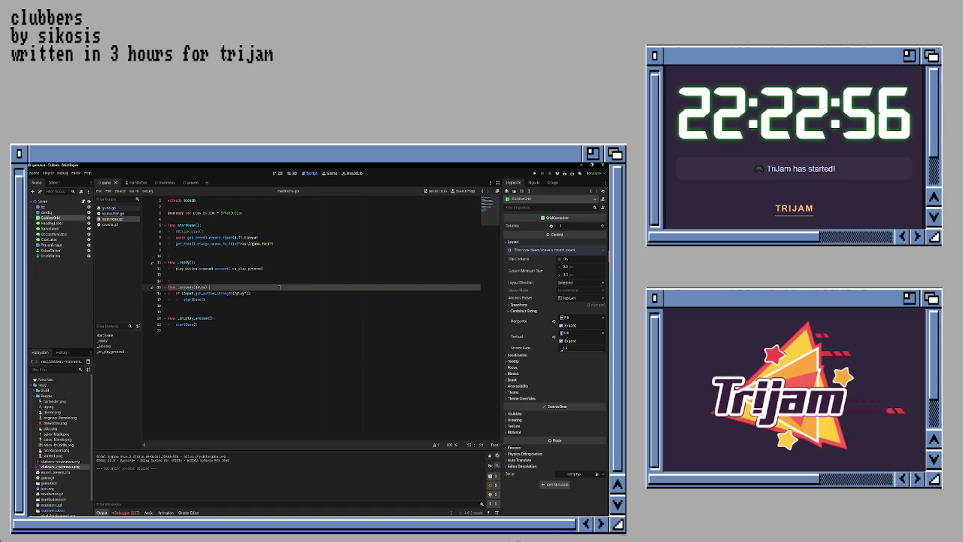
key("F5")
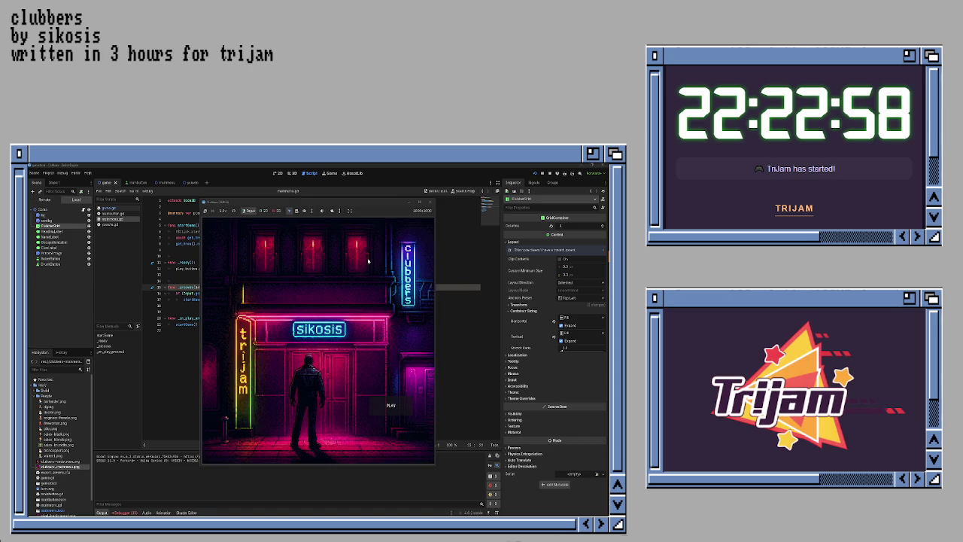
left_click(429, 202)
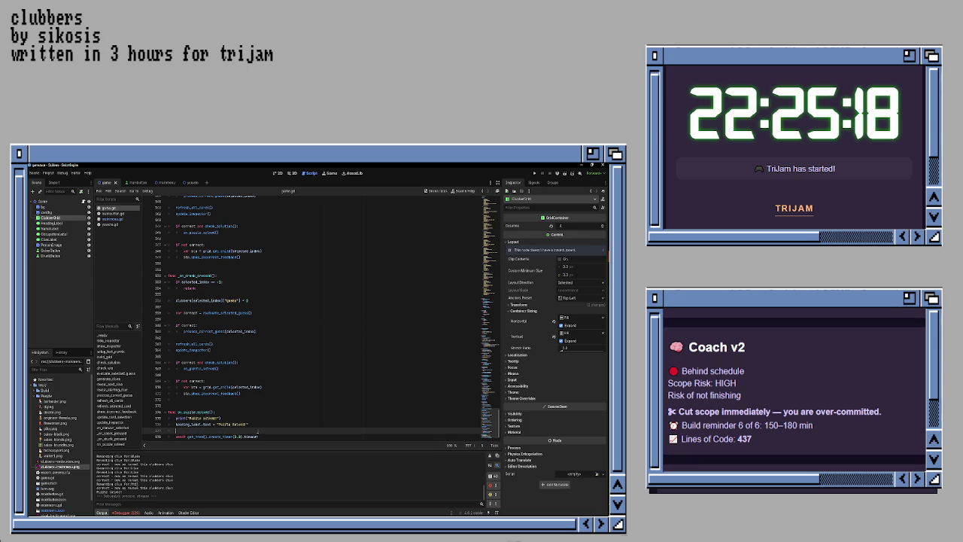
- Run the game, press PLAY, judge the first patron drunk, and move to the next ID card
key("F5")
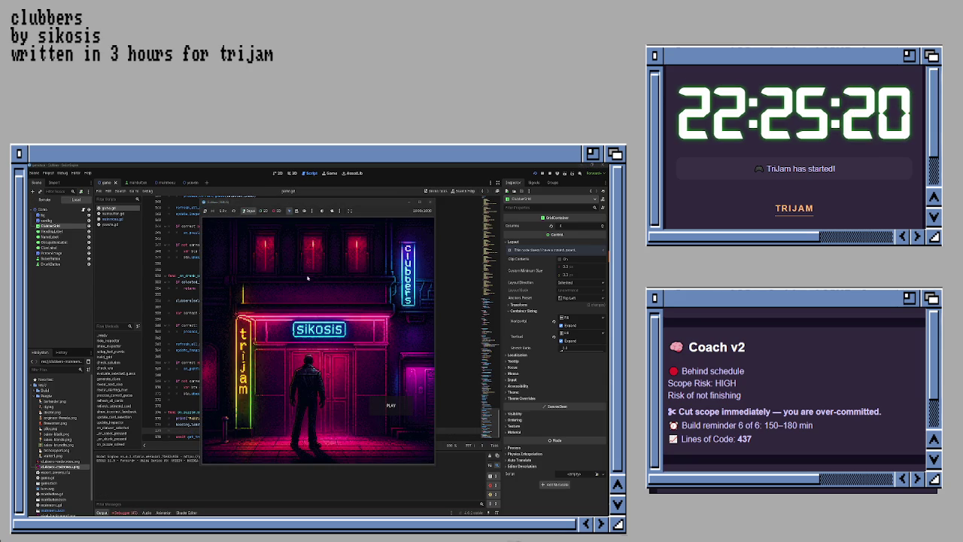
left_click(389, 403)
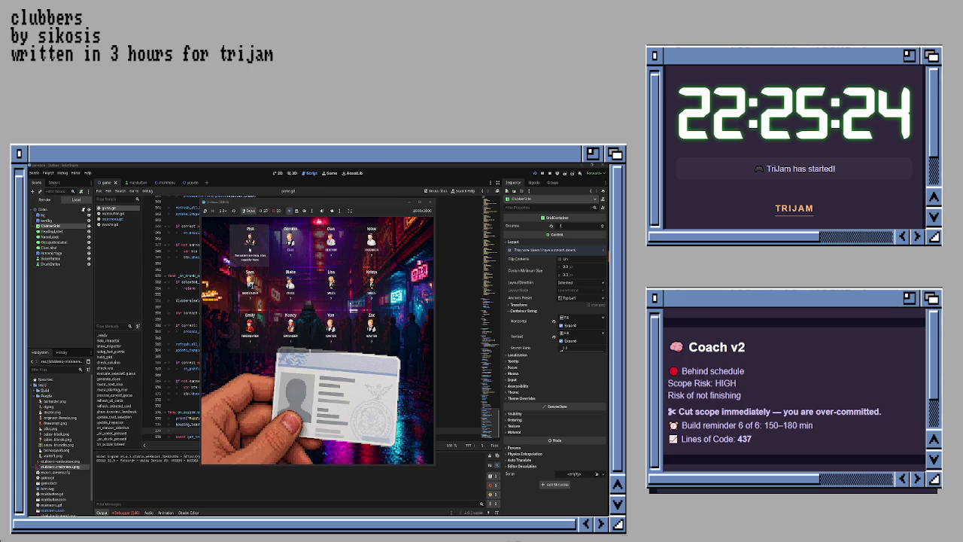
left_click(250, 246)
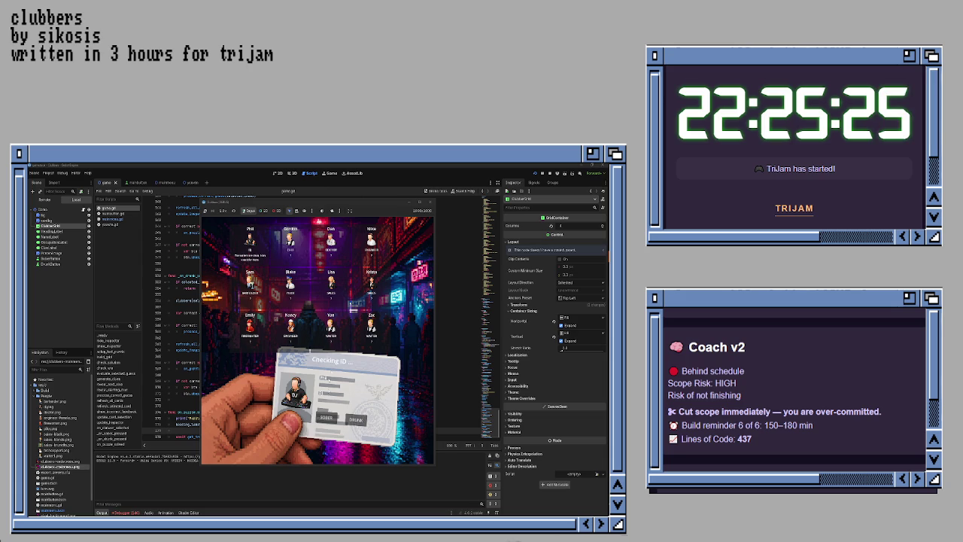
left_click(357, 420)
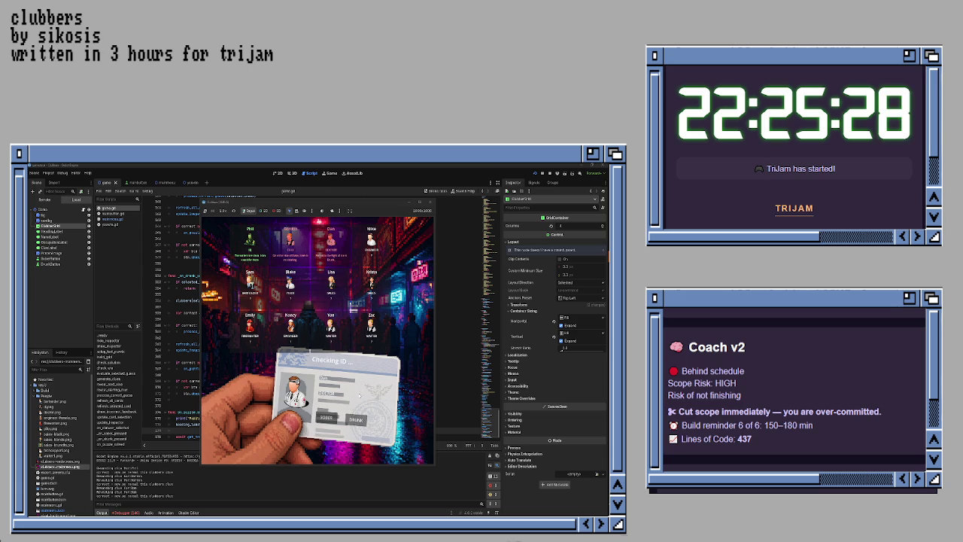
left_click(371, 242)
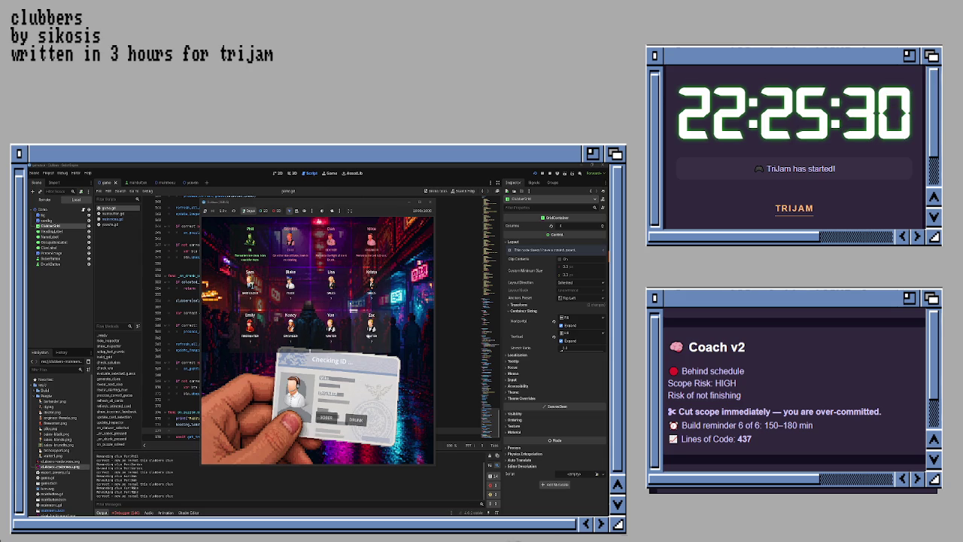
left_click(351, 305)
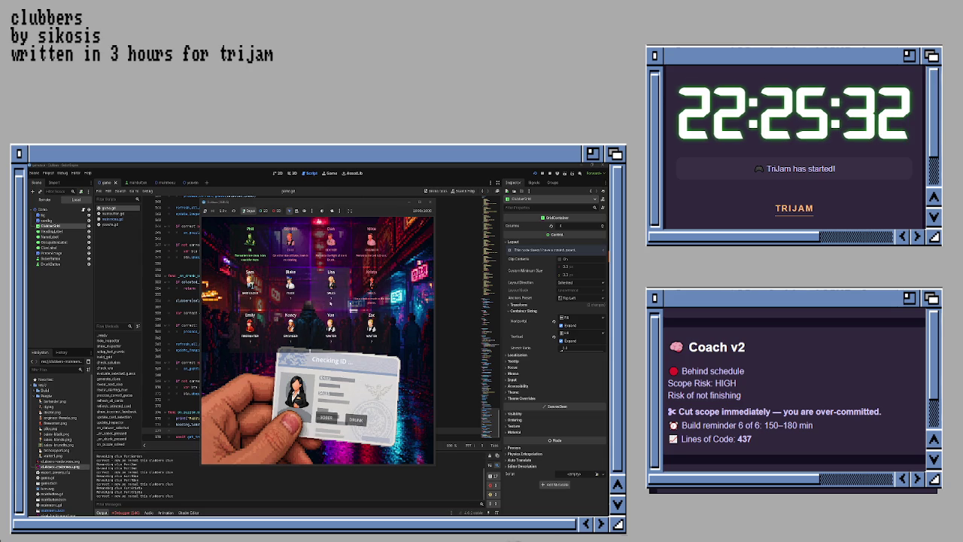
- Match IDs to Lisa, Nancy, Blake and Sam until solved, return to title, and close the game
left_click(326, 417)
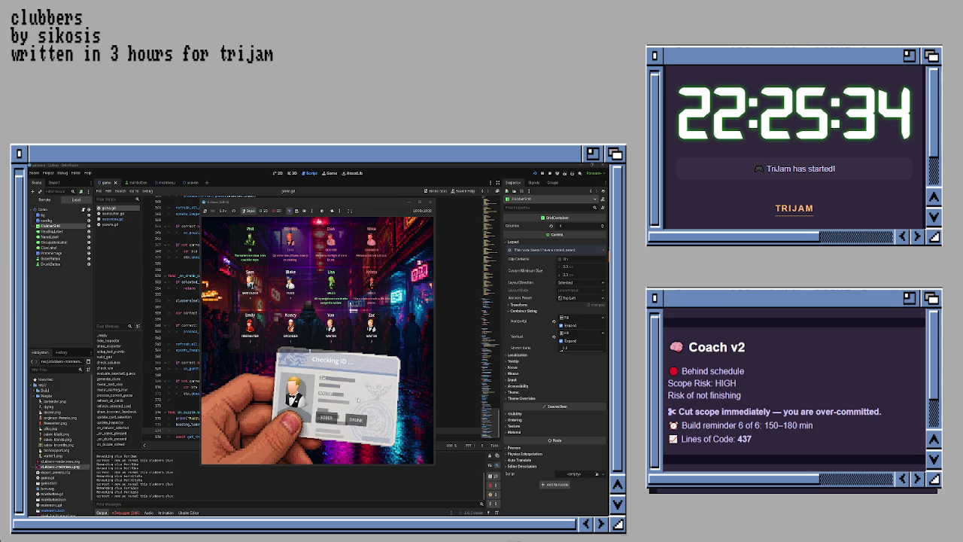
left_click(325, 417)
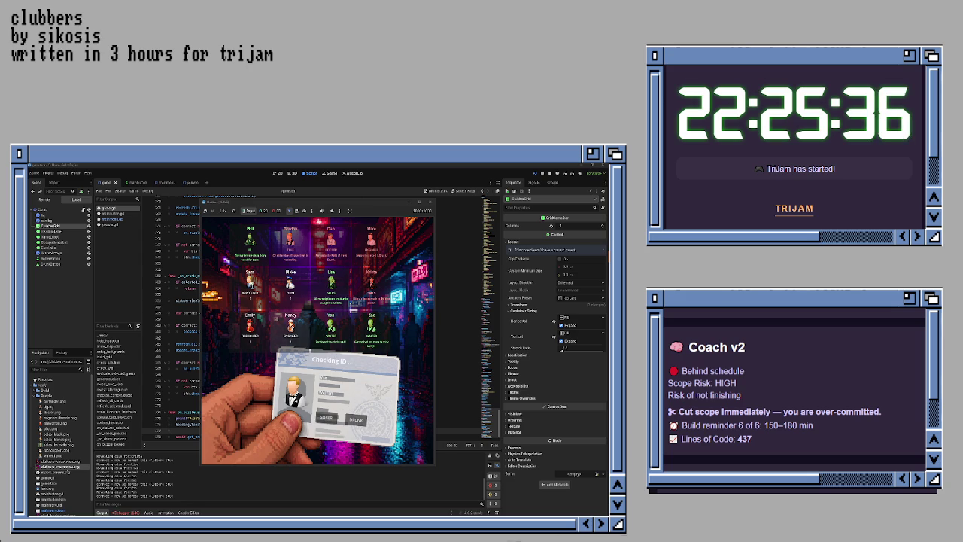
left_click(325, 417)
left_click(355, 419)
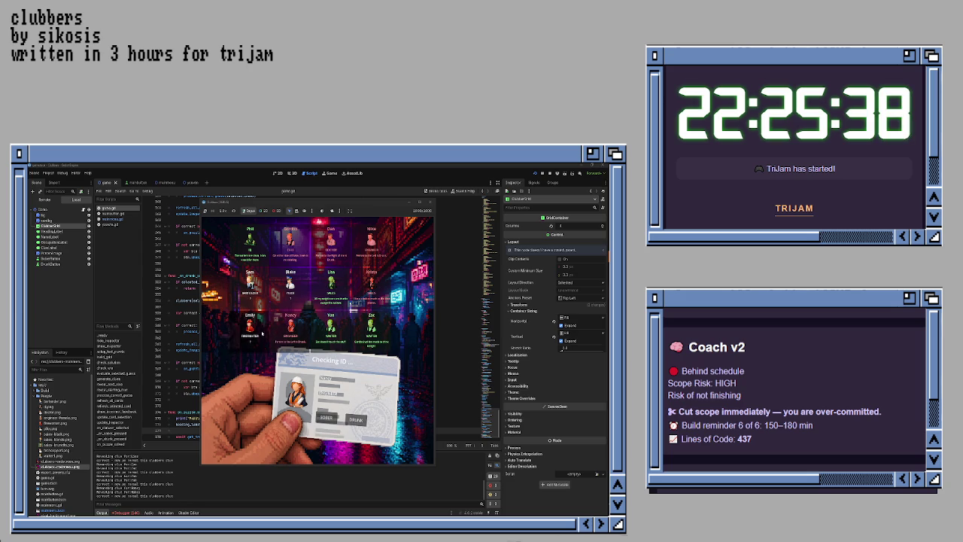
left_click(355, 419)
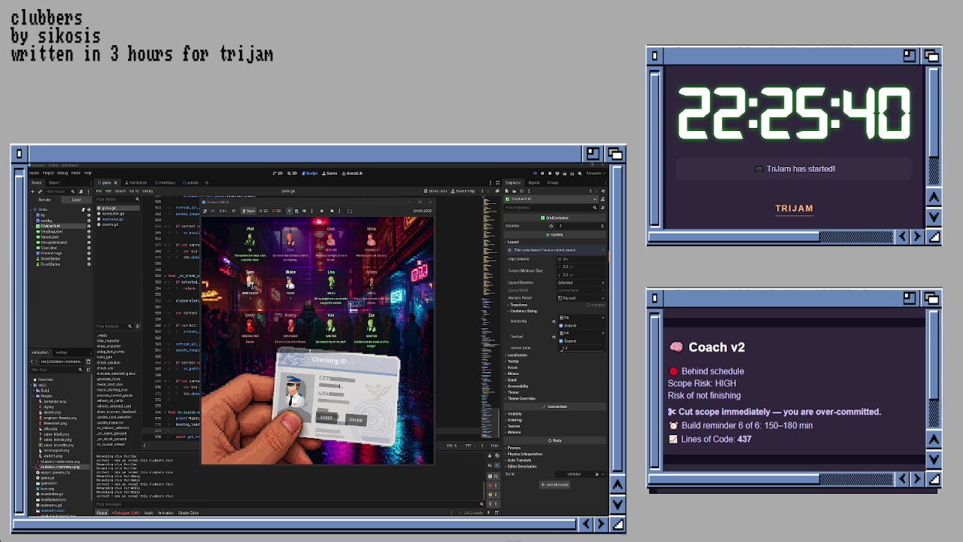
left_click(325, 417)
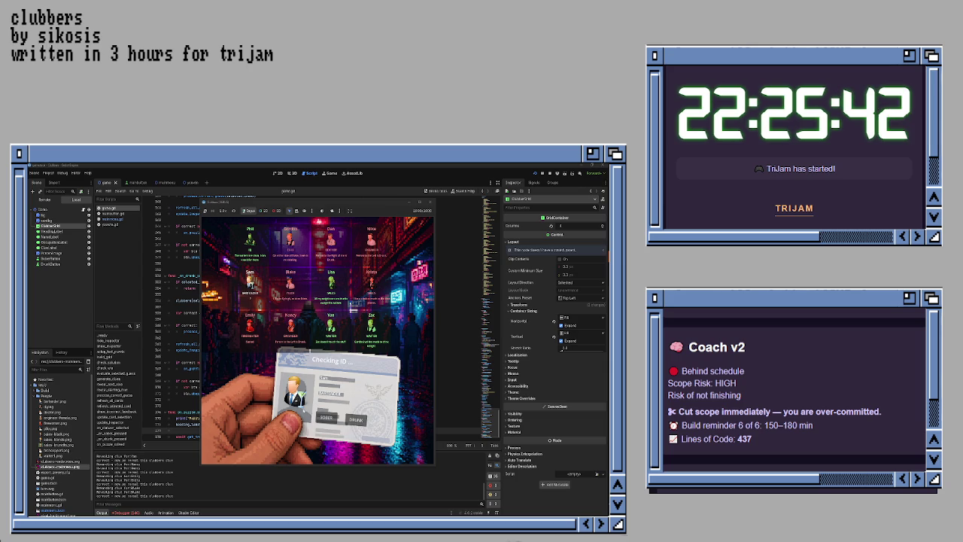
left_click(325, 418)
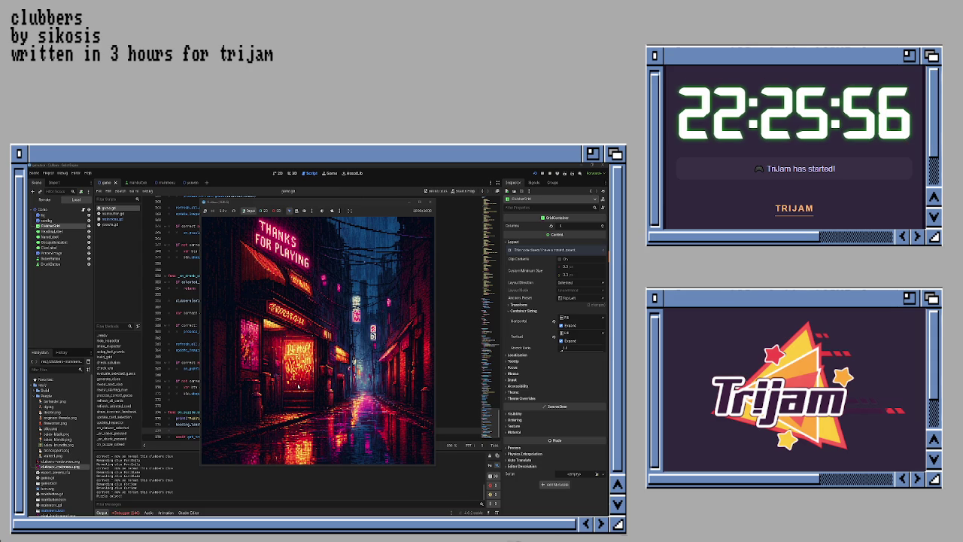
left_click(299, 386)
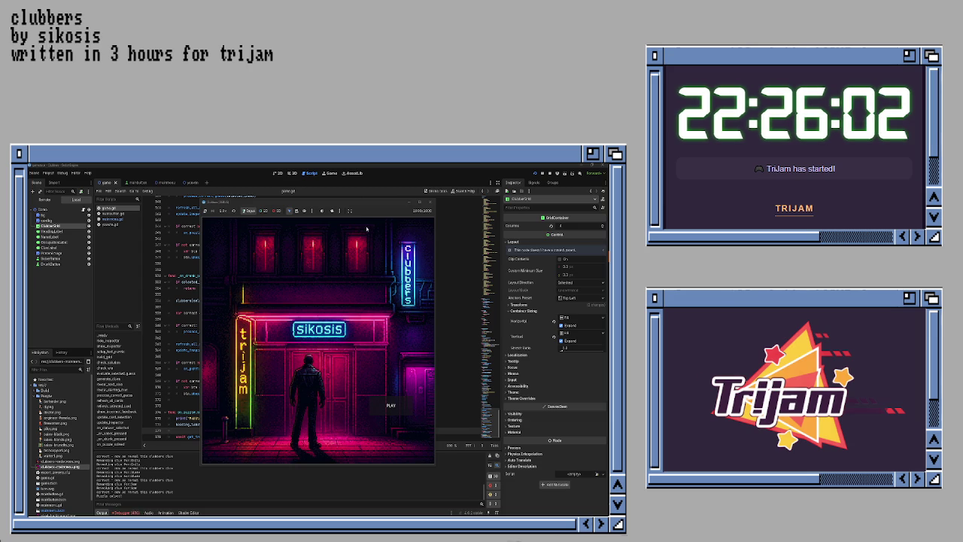
left_click(429, 202)
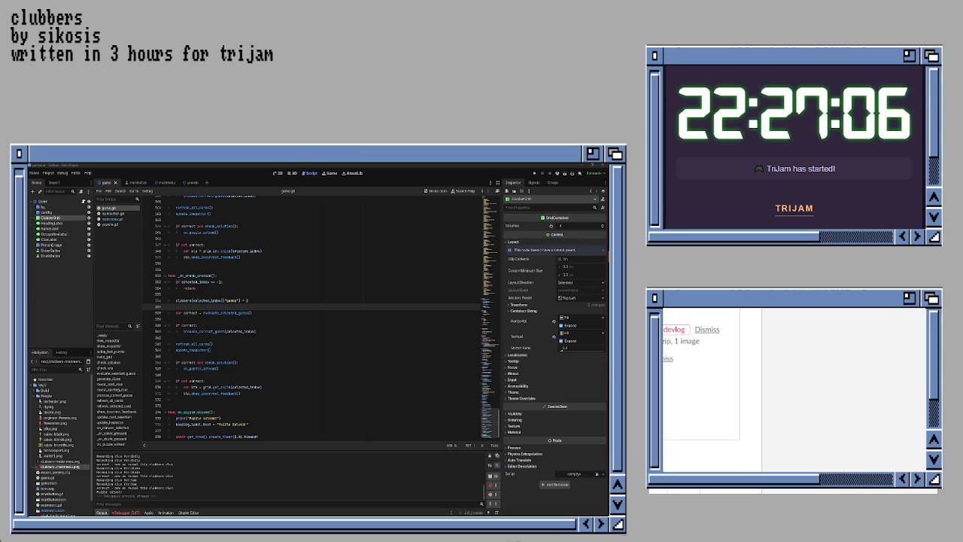
scroll(700, 353, "down", 3)
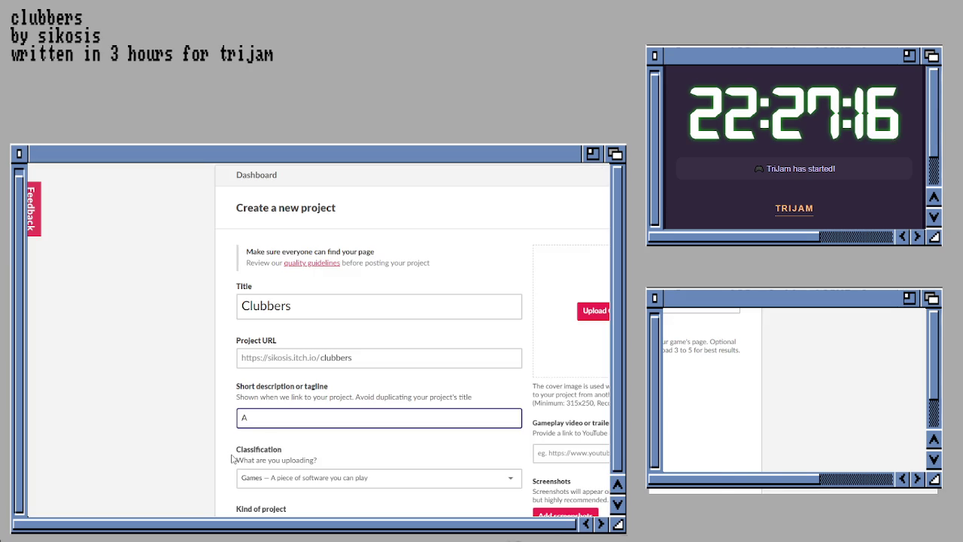
- Enter the tagline 'A deduction game' for the Clubbers project
type("ded")
key("BackSpace")
key("BackSpace")
key("BackSpace")
type("s")
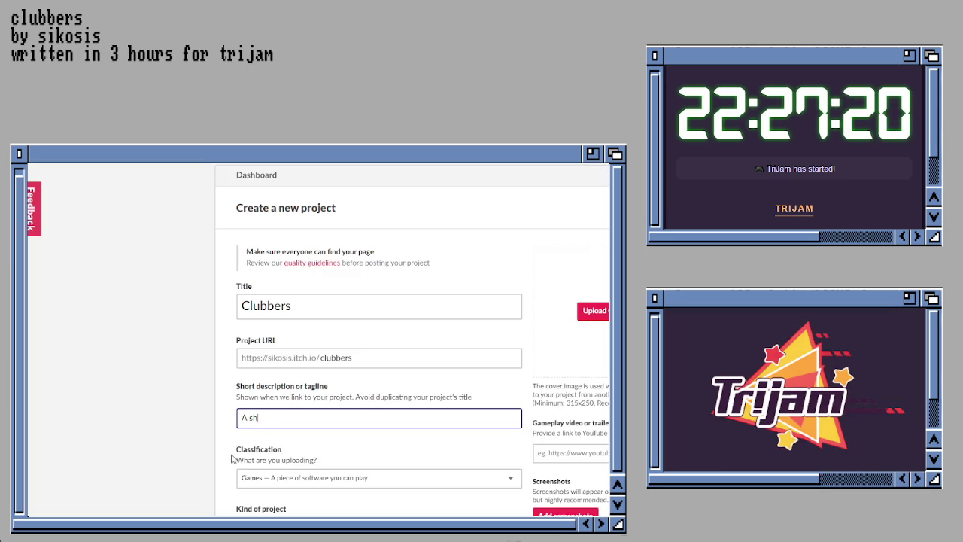
key("BackSpace")
type("de")
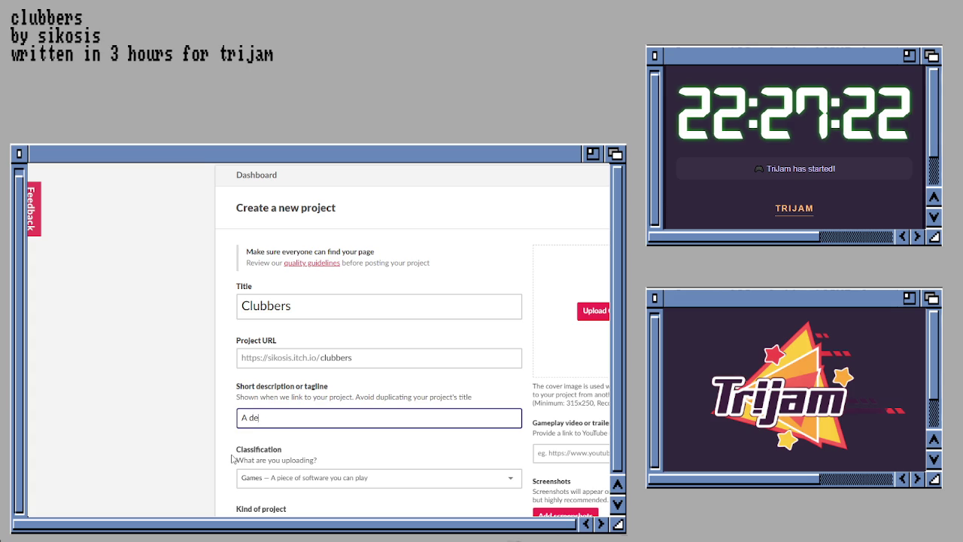
type("duction game")
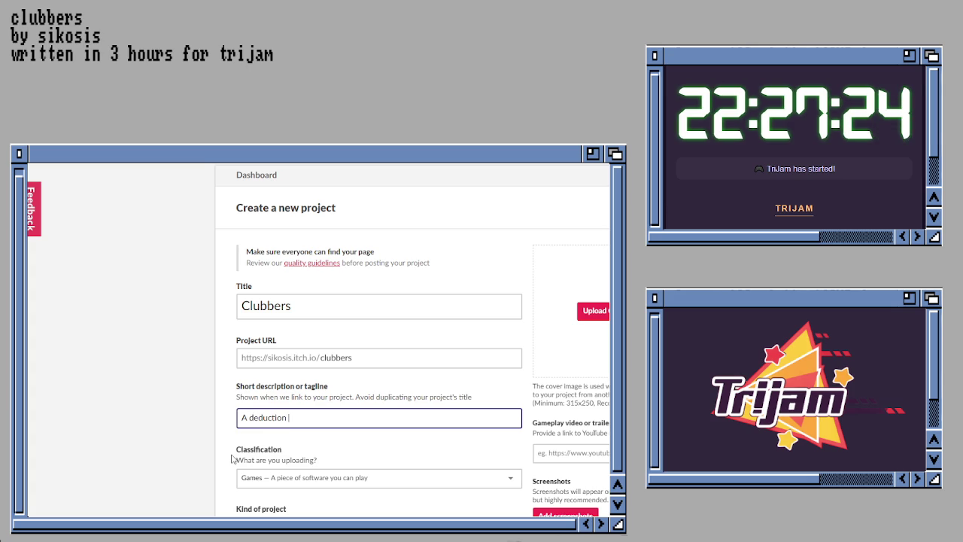
- Keep classification as Games, set kind of project to HTML and release status In development
left_click(250, 477)
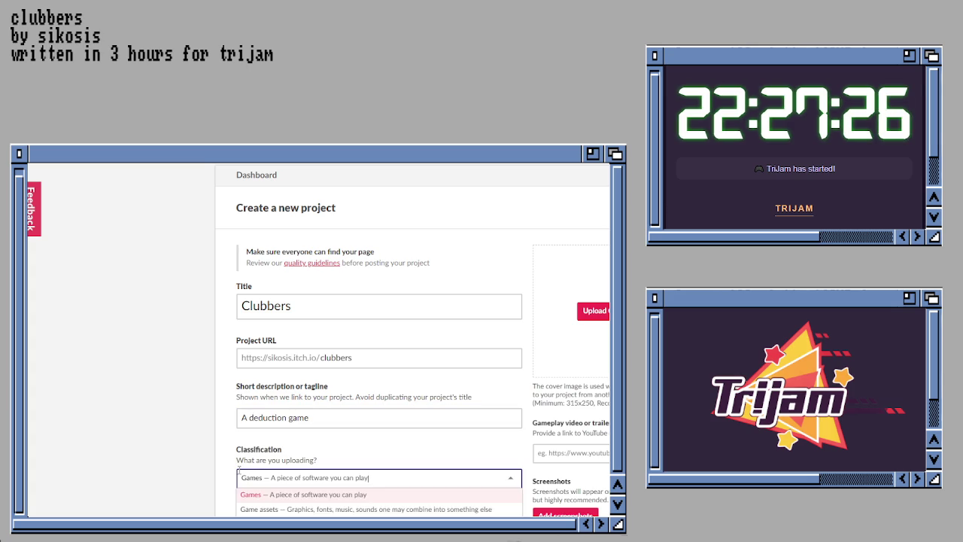
left_click(240, 476)
scroll(166, 489, "down", 1)
scroll(166, 488, "down", 1)
left_click(267, 425)
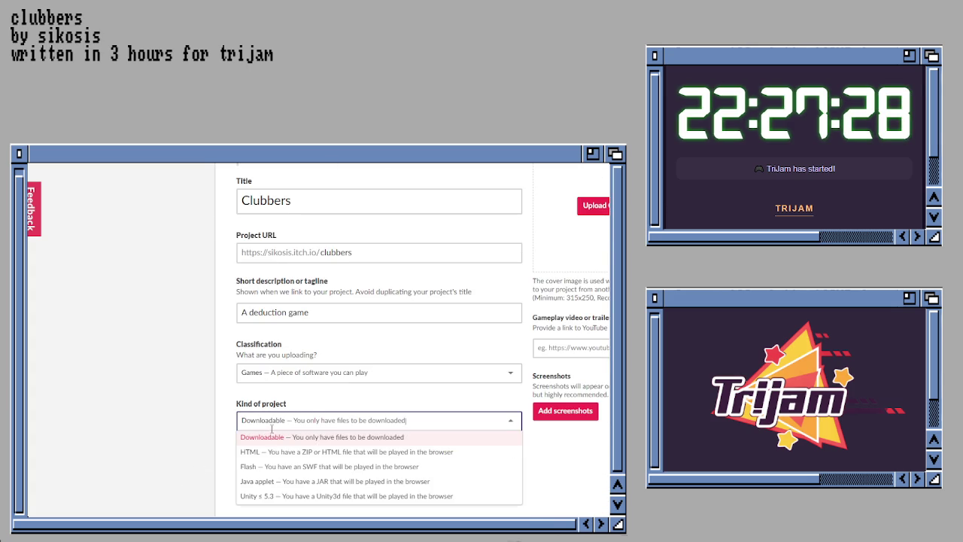
left_click(262, 452)
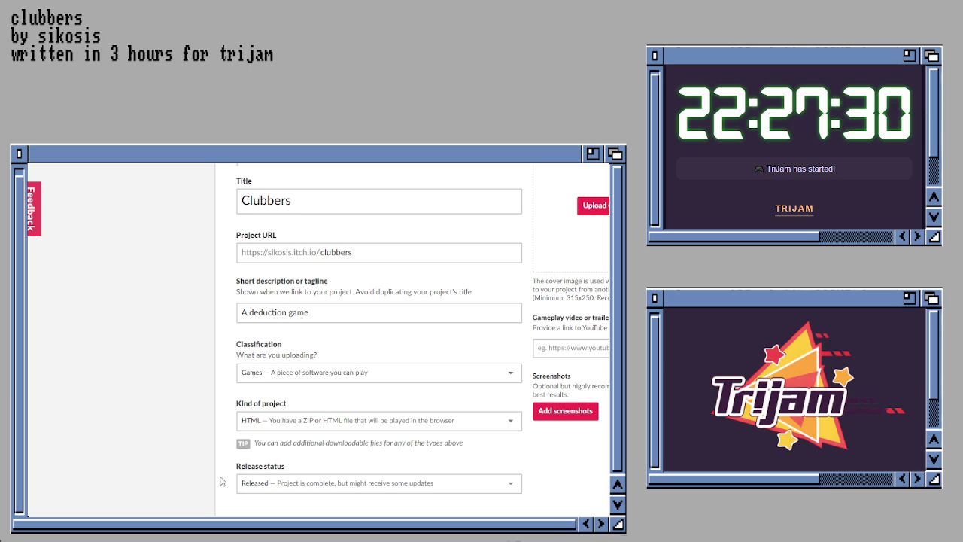
scroll(197, 486, "down", 1)
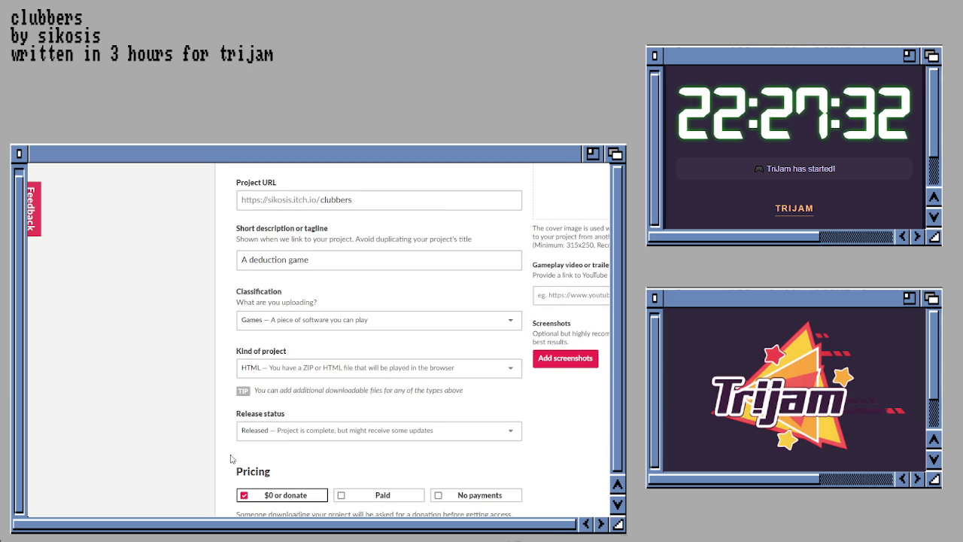
left_click(264, 438)
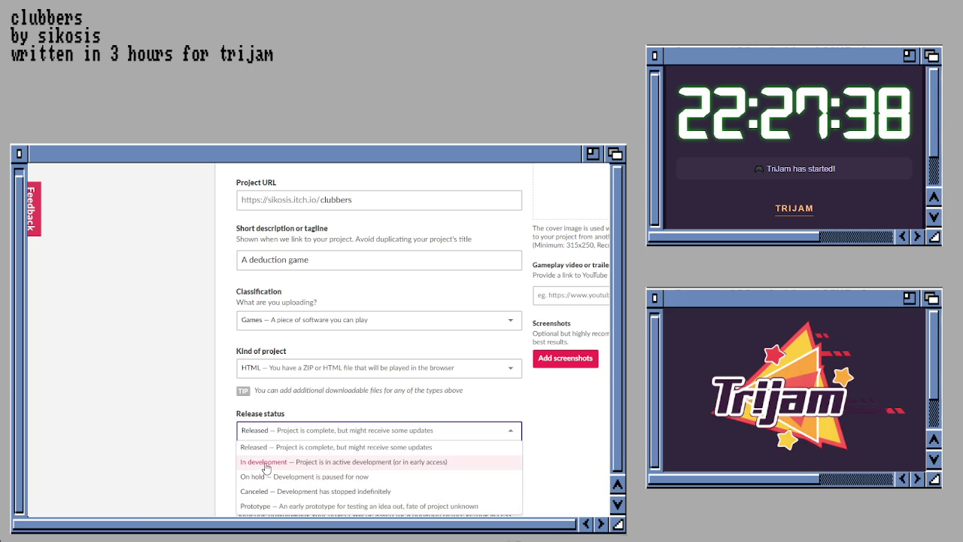
left_click(265, 462)
scroll(194, 464, "down", 2)
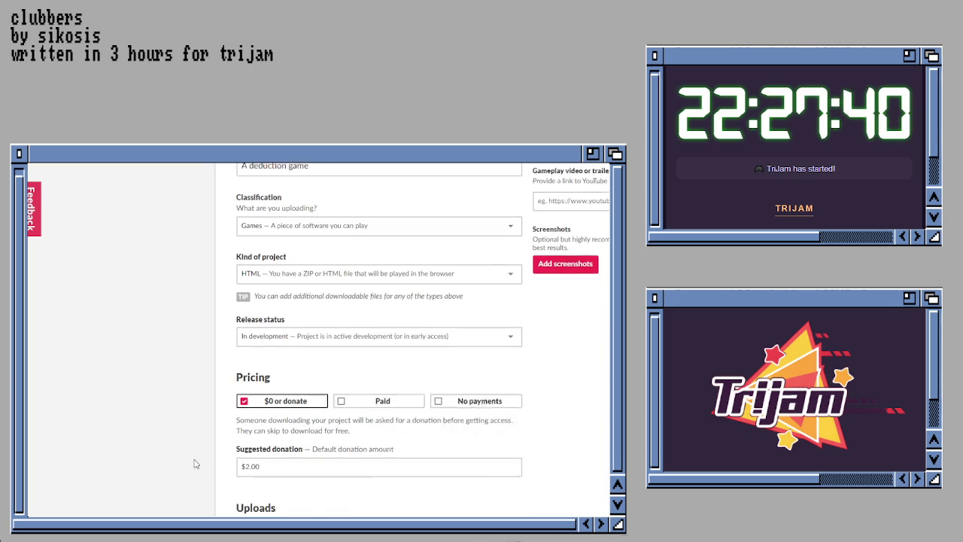
- Write 'Coming Soon' as the description, keep Comments and Draft visibility, and save & view the page
scroll(198, 463, "down", 1)
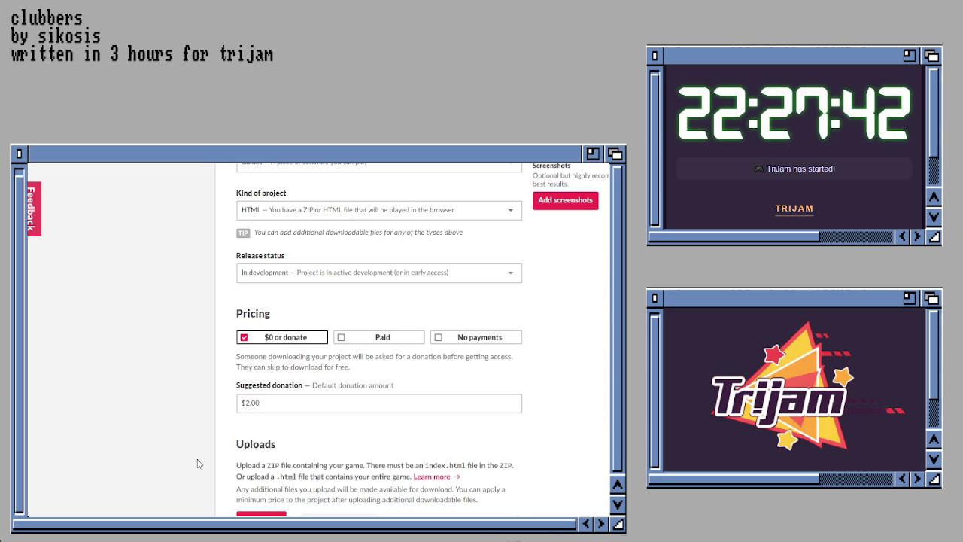
scroll(198, 464, "down", 2)
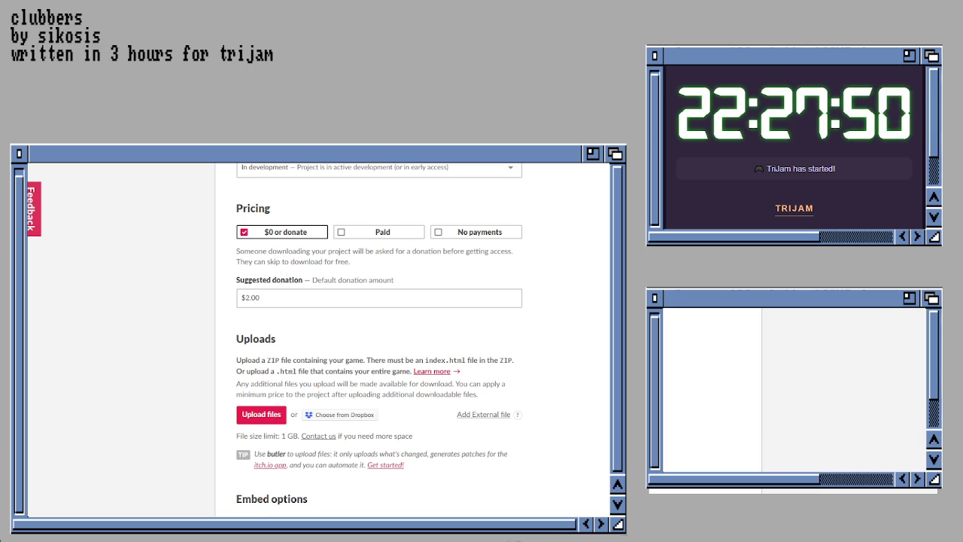
scroll(379, 339, "down", 3)
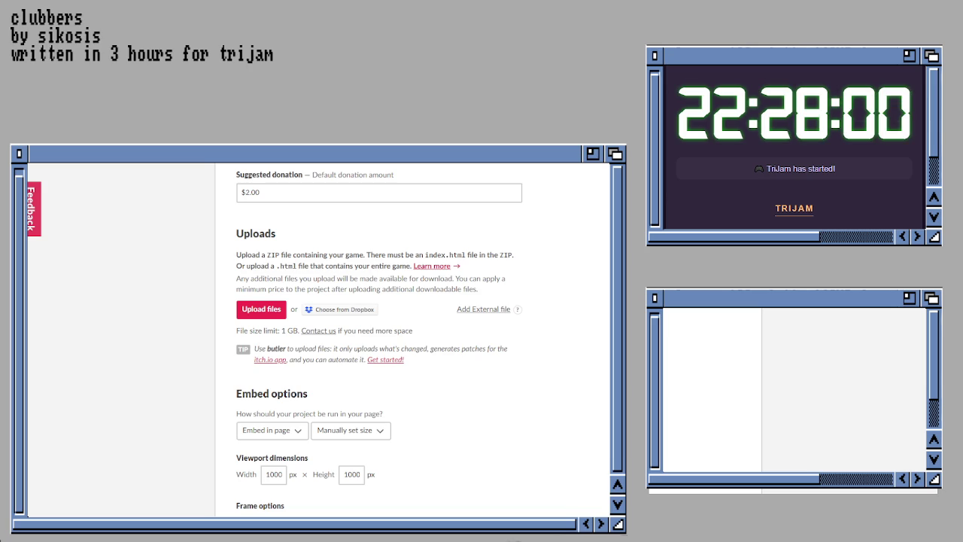
scroll(282, 511, "down", 4)
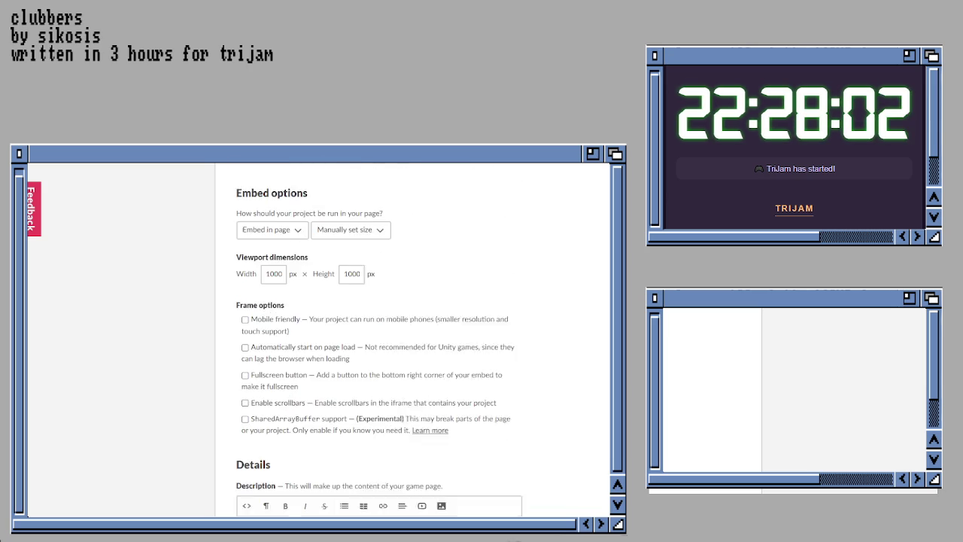
type("Com")
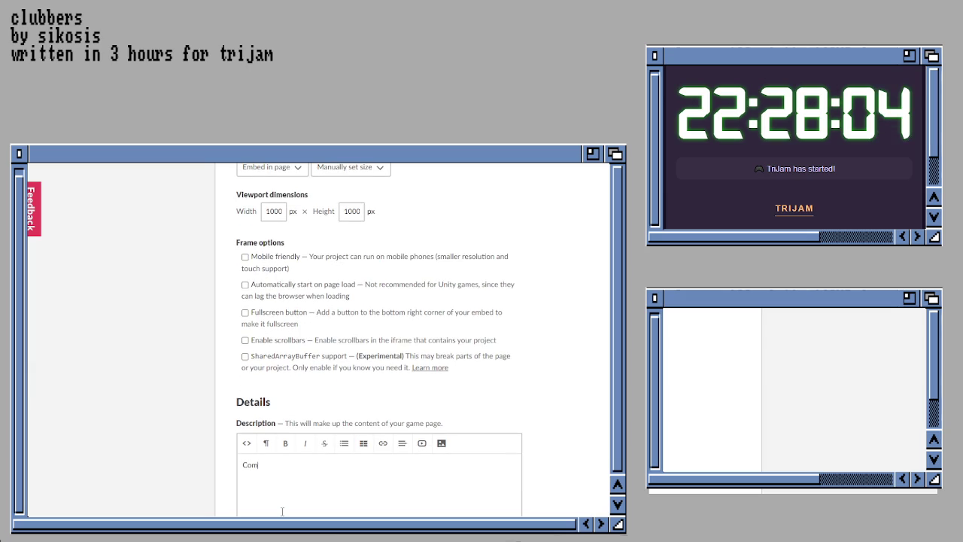
type("ing Soon")
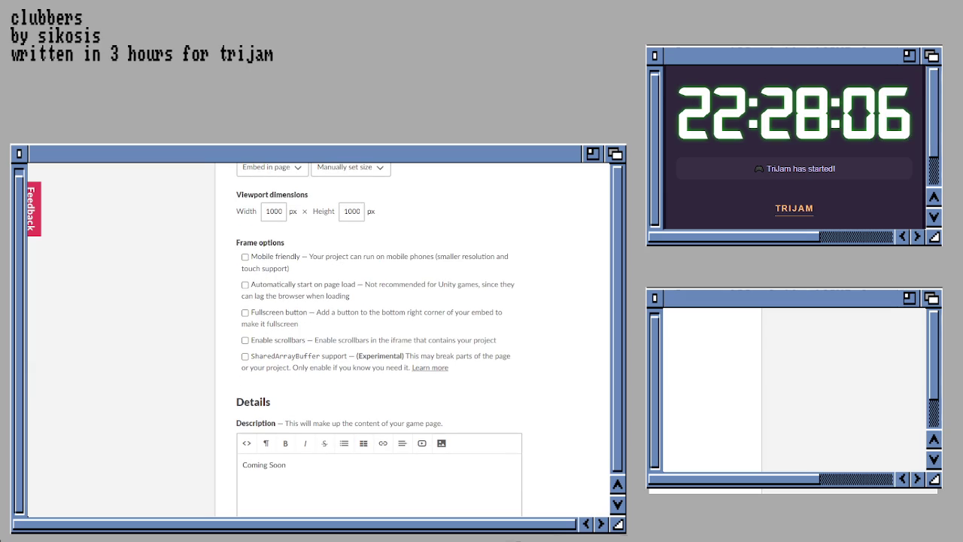
scroll(421, 339, "down", 1)
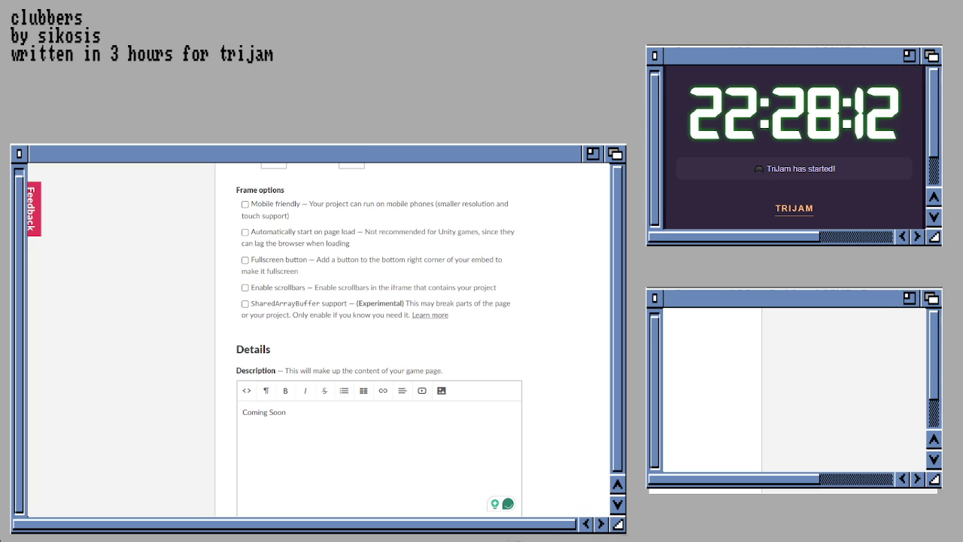
scroll(156, 171, "down", 10)
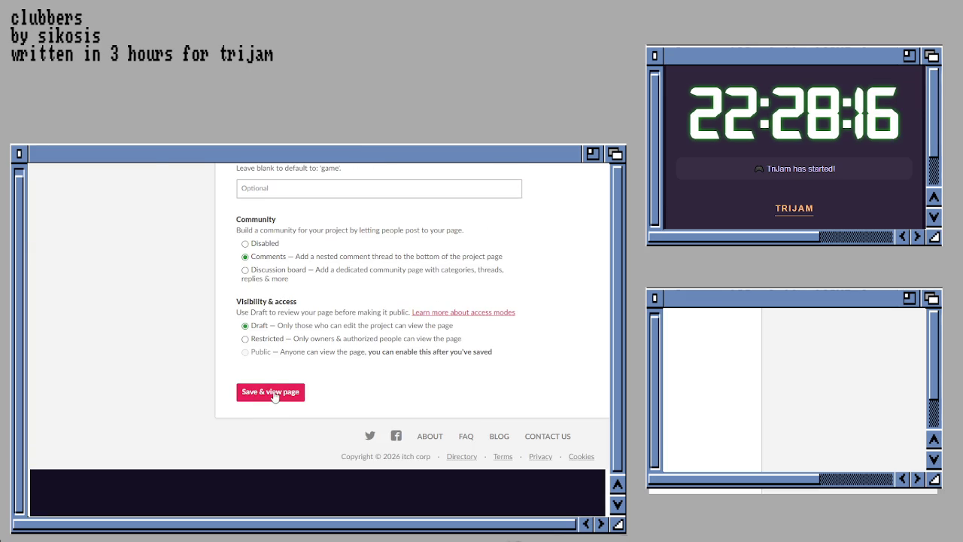
left_click(274, 395)
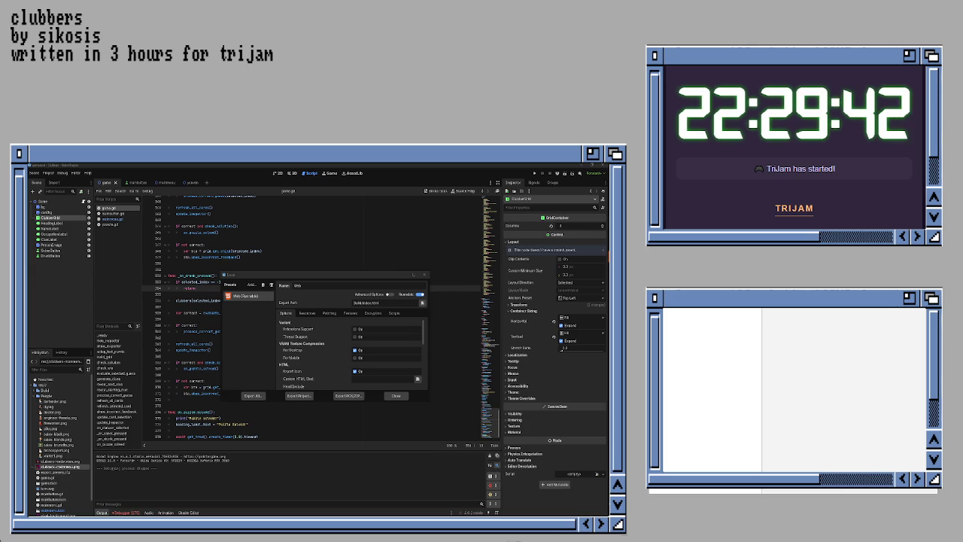
- Close Godot's Export dialog to get back to the game.gd script
left_click(396, 396)
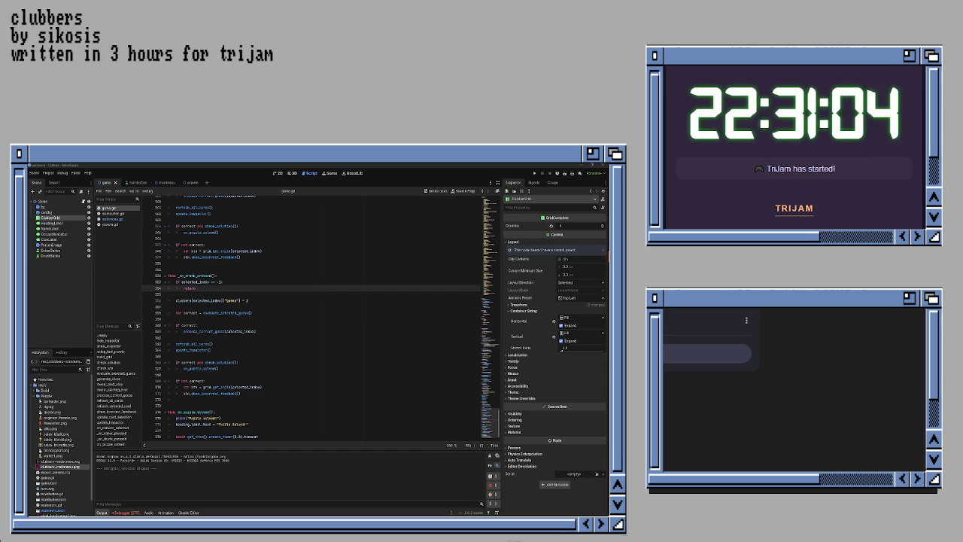
- Open the Web (Runnable) export preset's Resources filters, then switch to the missing-images search results
left_click(267, 274)
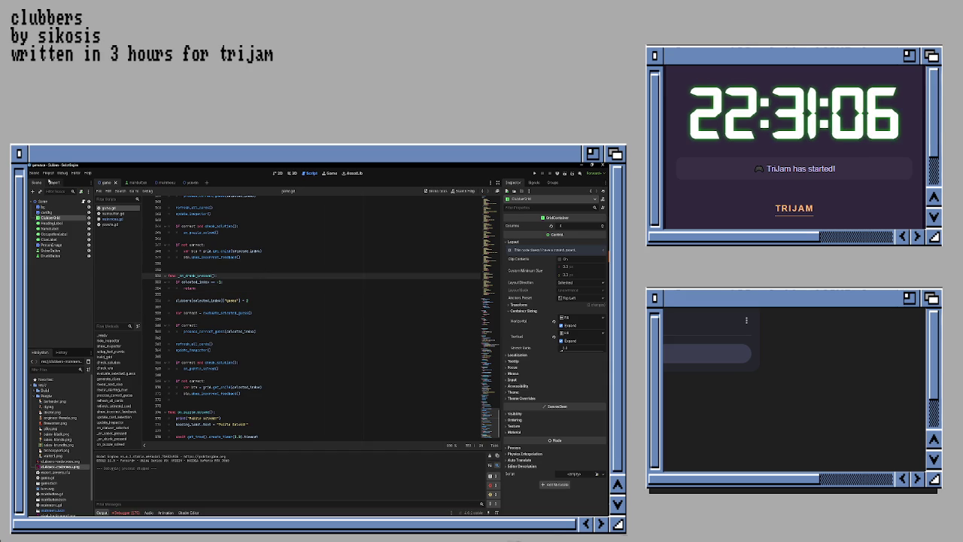
left_click(48, 173)
left_click(53, 202)
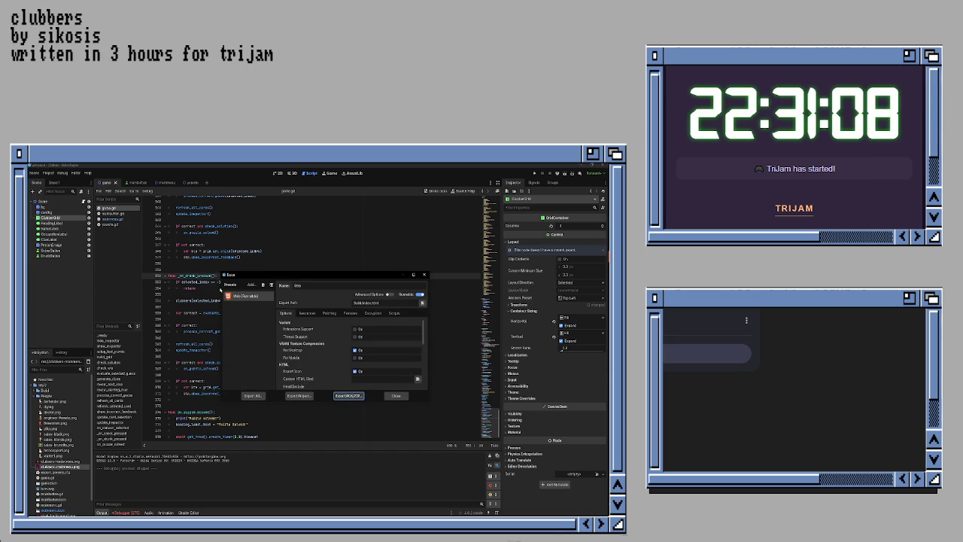
left_click(307, 313)
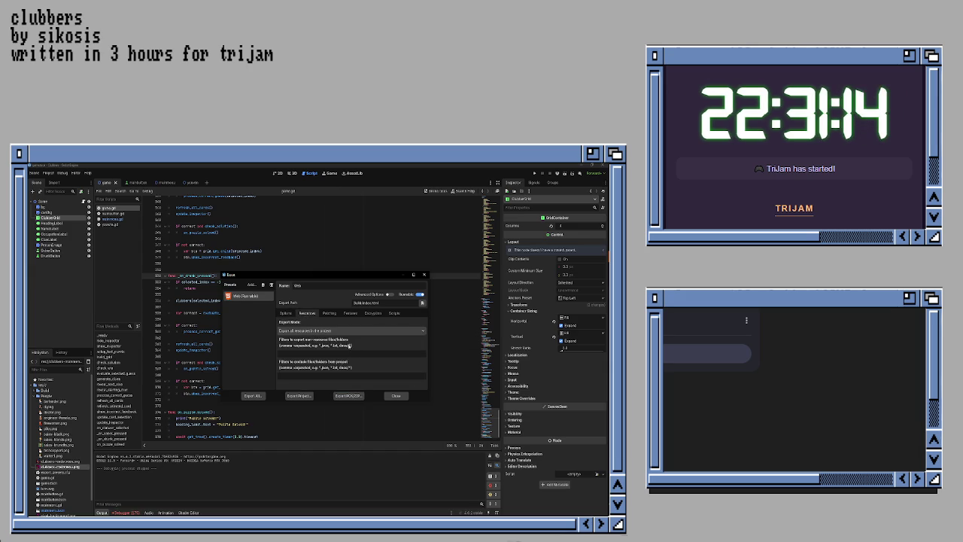
key("alt+Tab")
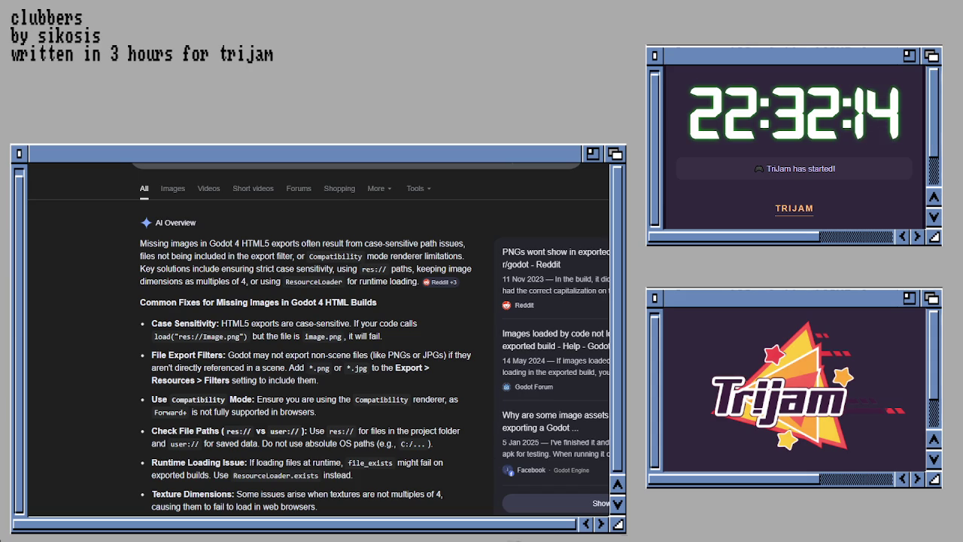
- Scroll through Google's suggested fixes for images missing from Godot web exports
scroll(316, 339, "down", 10)
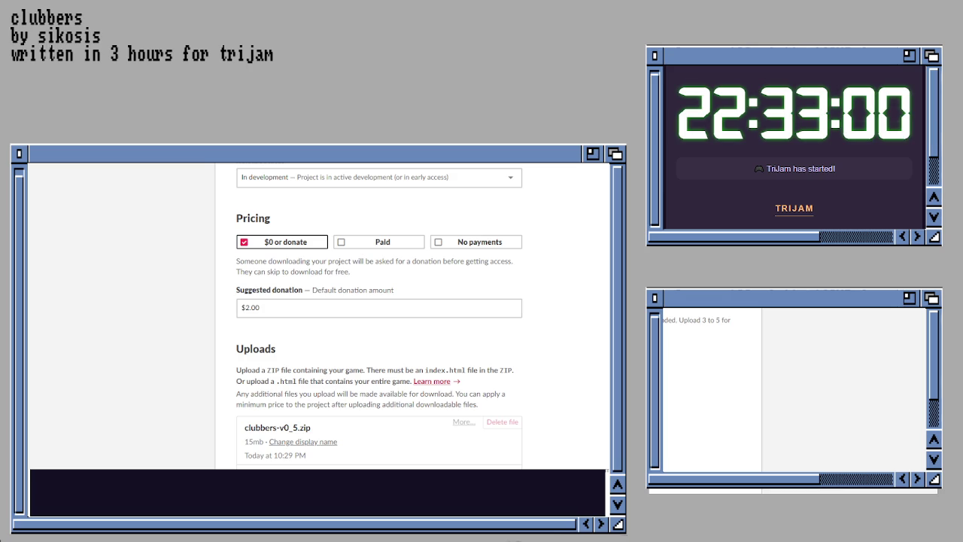
- Scroll the itch.io edit page down to the Uploads and Embed options
scroll(413, 316, "down", 3)
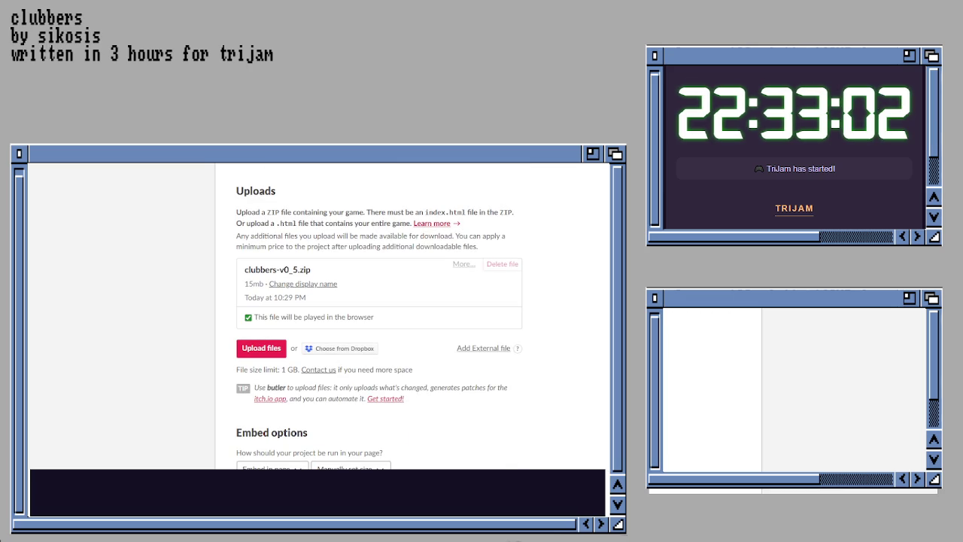
scroll(413, 316, "down", 5)
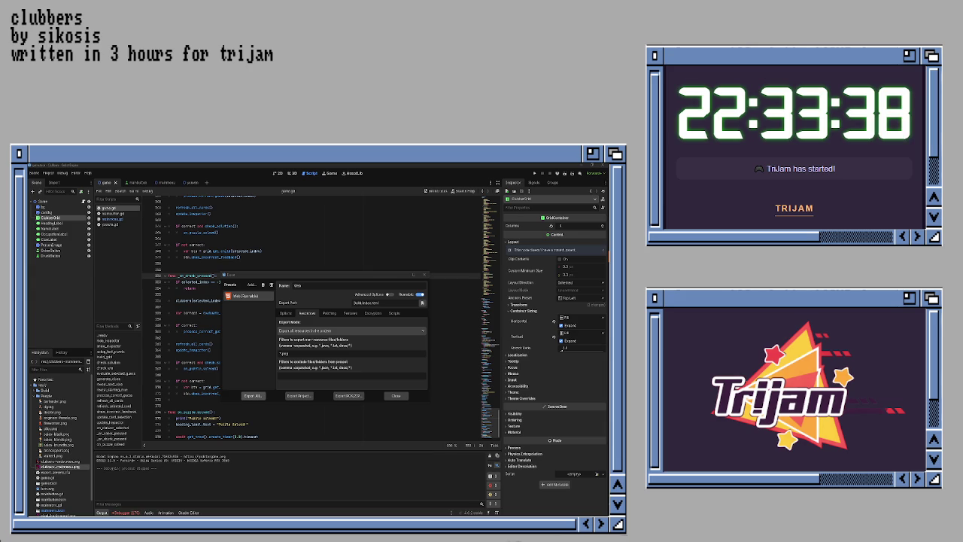
- Switch from Godot to the browser showing the Clubbers itch.io page
key("alt+Tab")
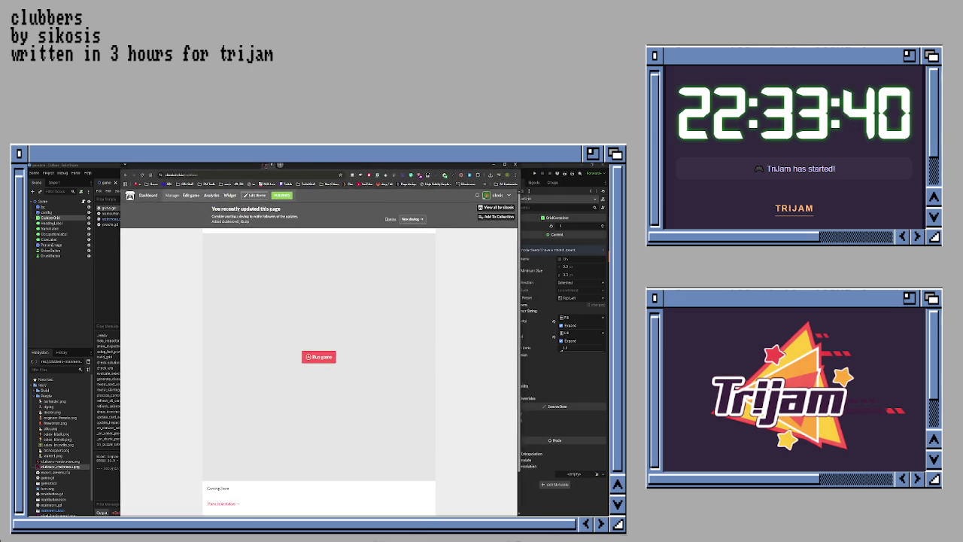
- Run the Clubbers web build on itch.io and hit PLAY on its title screen
left_click(325, 360)
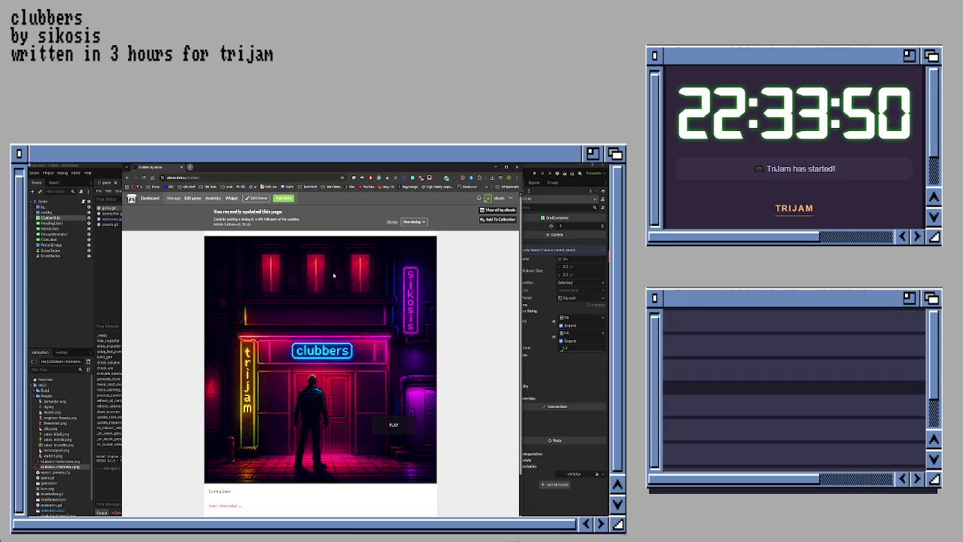
left_click(393, 425)
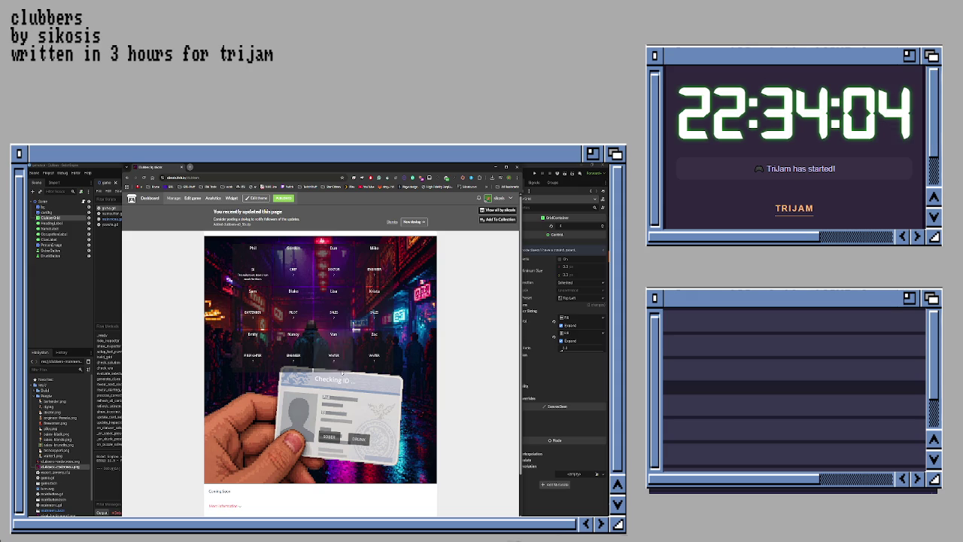
- Give SOBER or DRUNK verdicts on eight ID cards, including the BARTENDER and DOCTOR, until 'Puzzle Solved!'
left_click(332, 437)
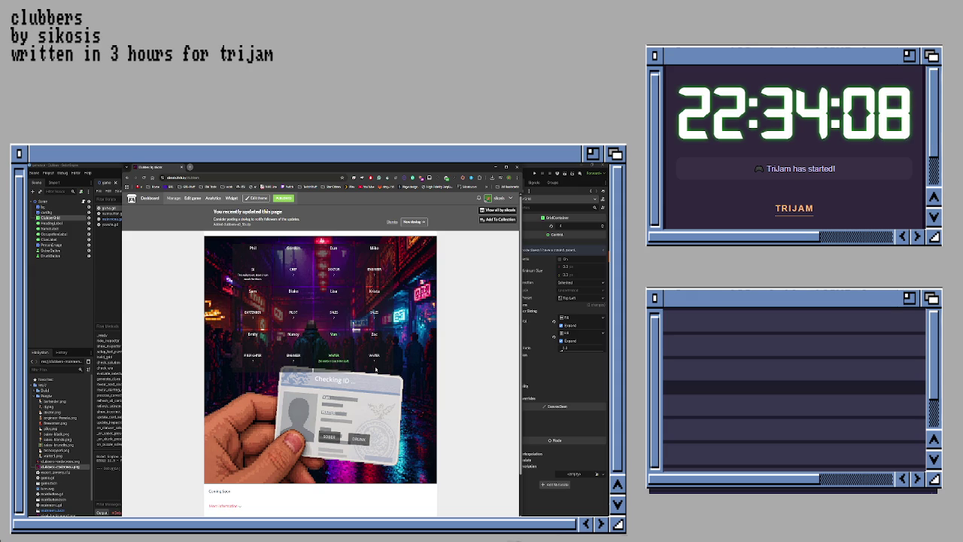
left_click(330, 436)
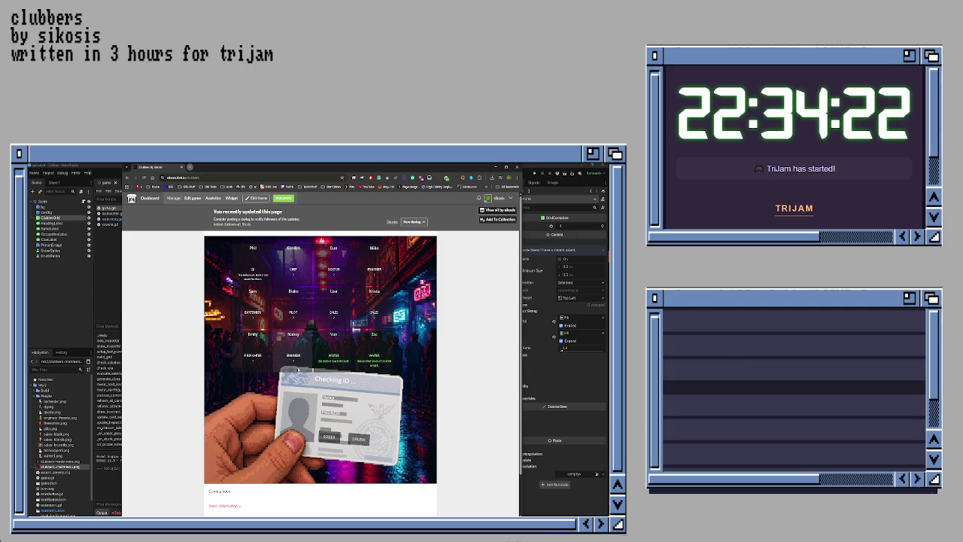
left_click(359, 438)
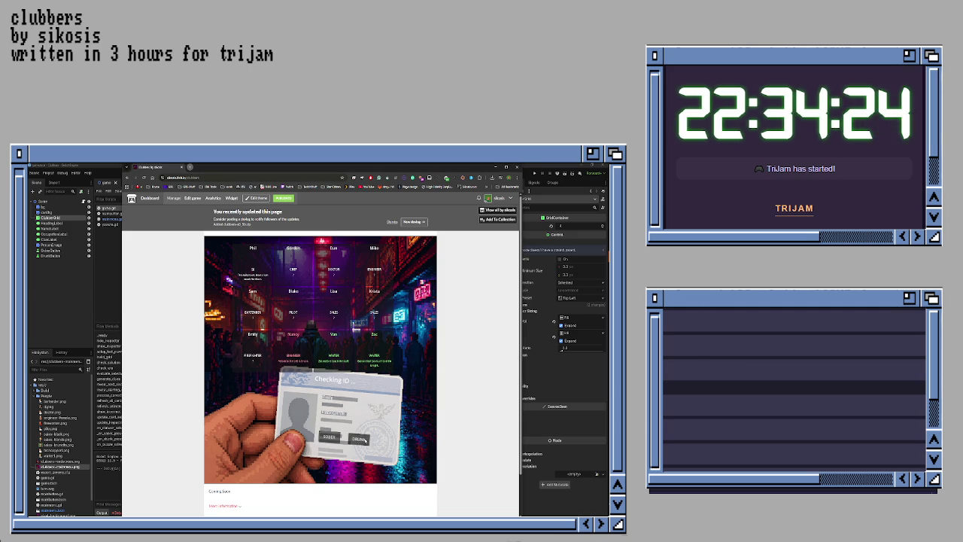
left_click(329, 437)
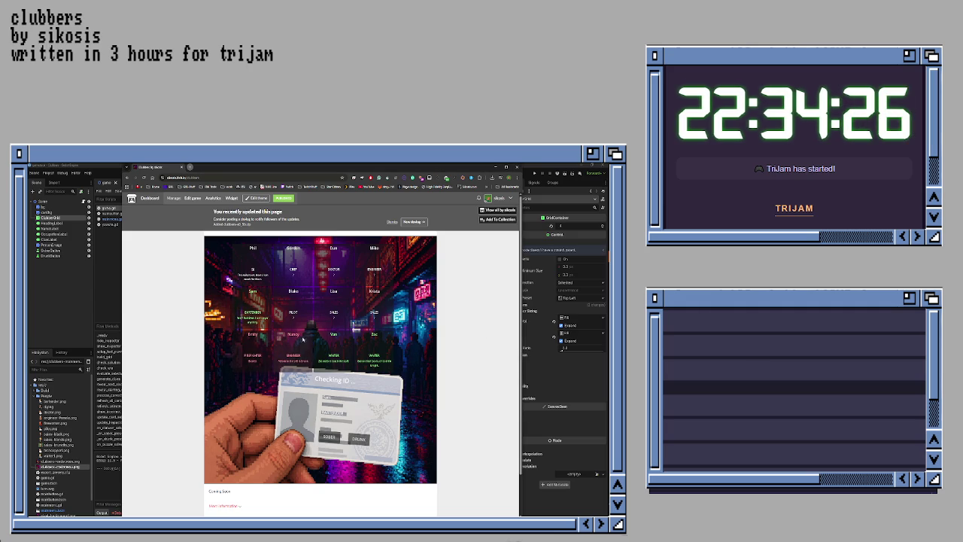
left_click(358, 439)
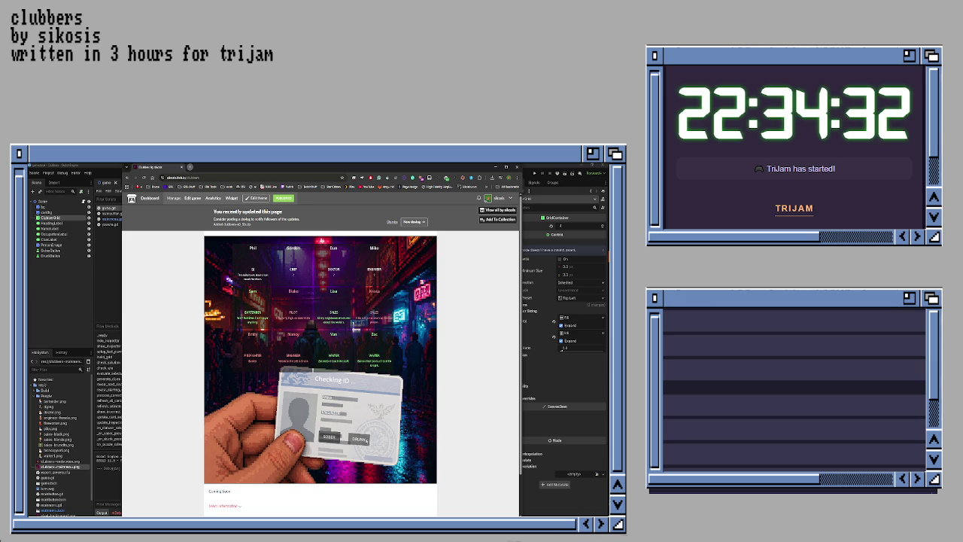
left_click(355, 436)
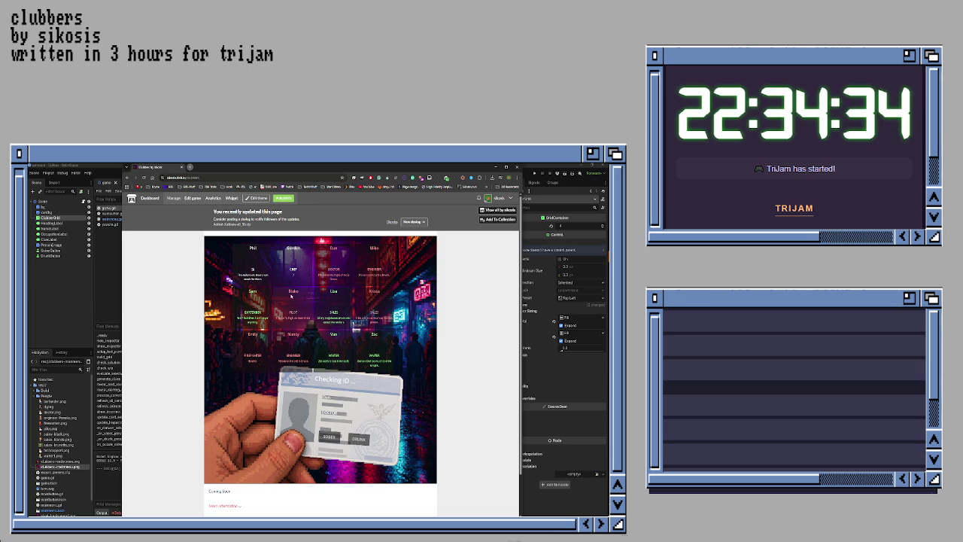
left_click(355, 437)
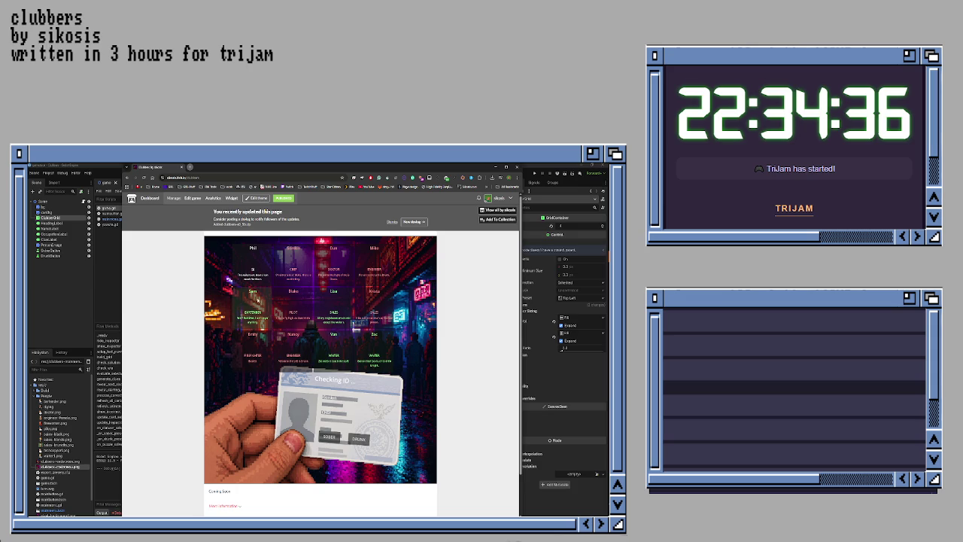
left_click(321, 433)
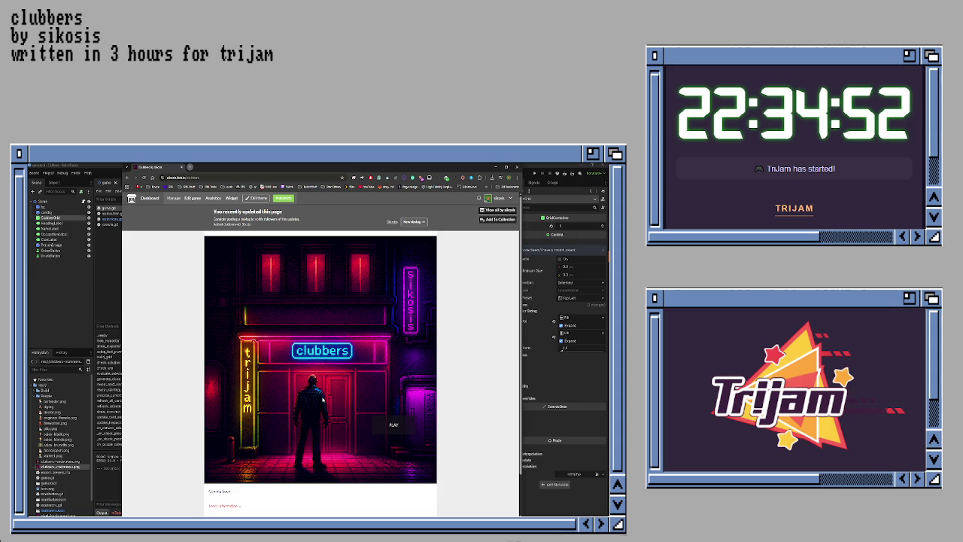
- Copy the Clubbers game page's URL from the browser address bar
scroll(477, 381, "down", 2)
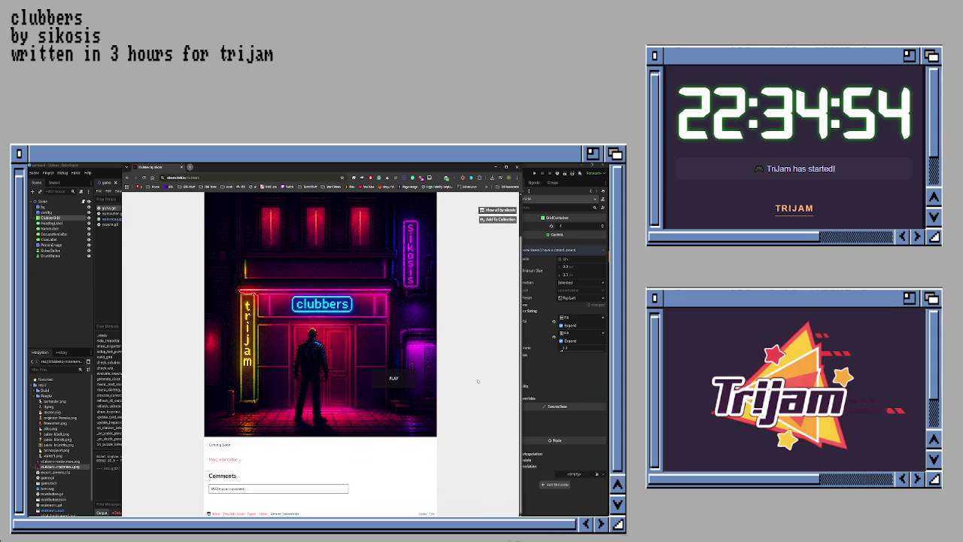
scroll(476, 372, "up", 2)
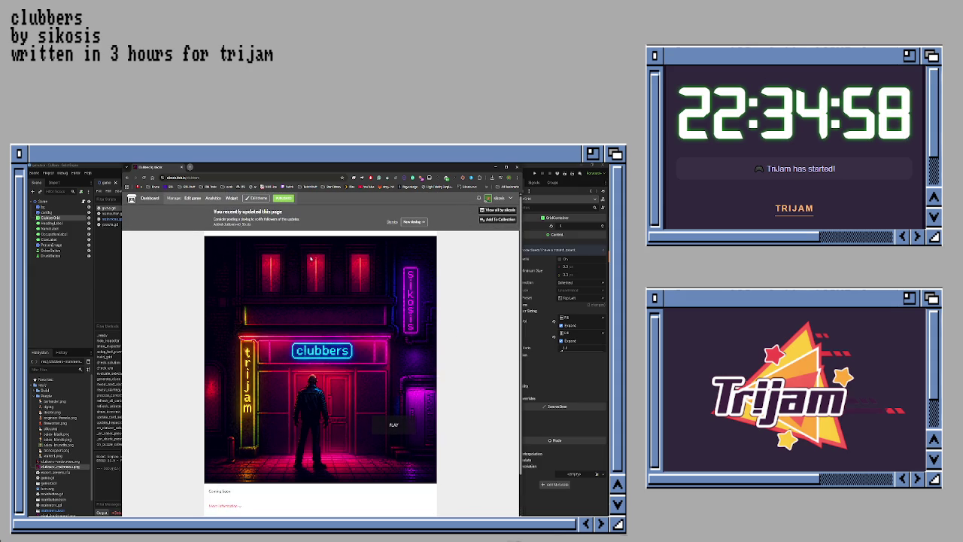
left_click(199, 178)
right_click(212, 178)
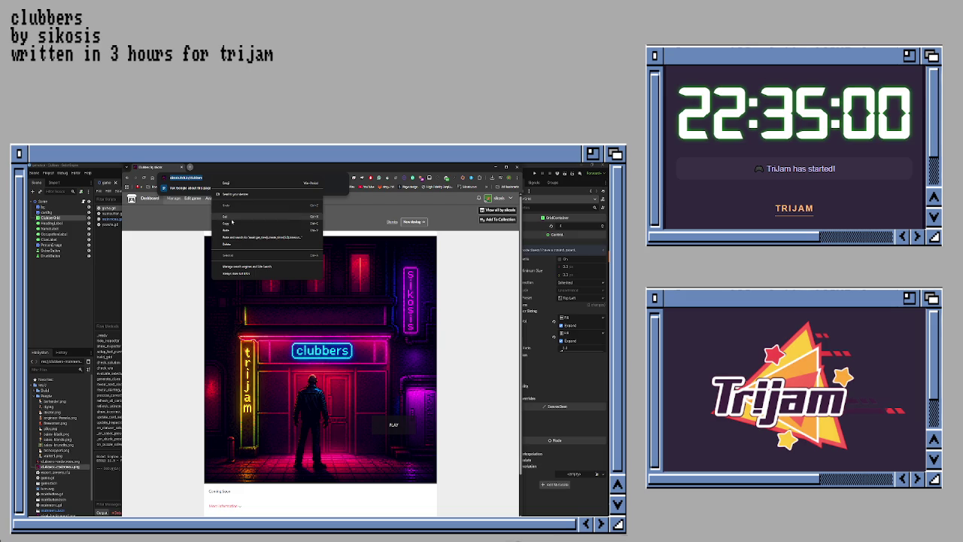
left_click(232, 221)
key("alt+Tab")
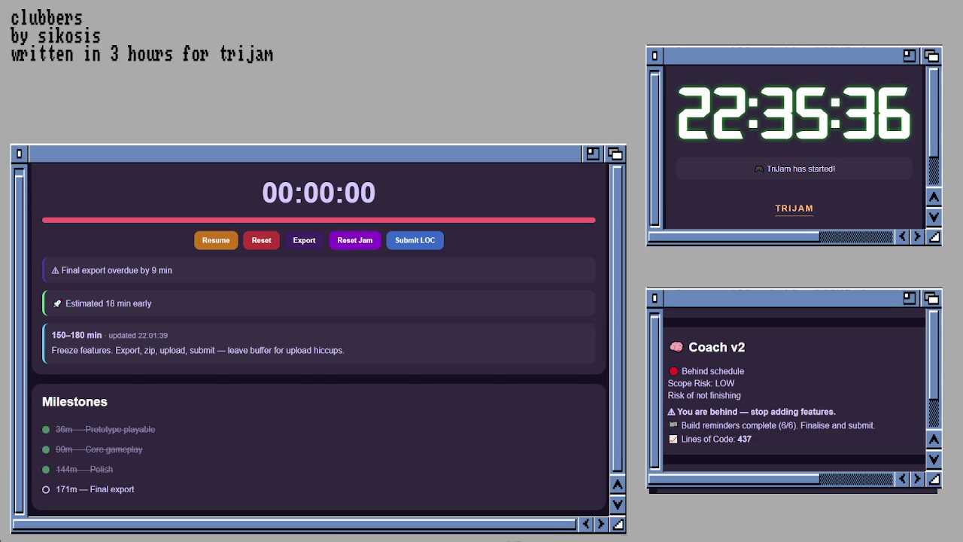
- Mark the '171m — Final export' milestone done in the jam timer
left_click(84, 489)
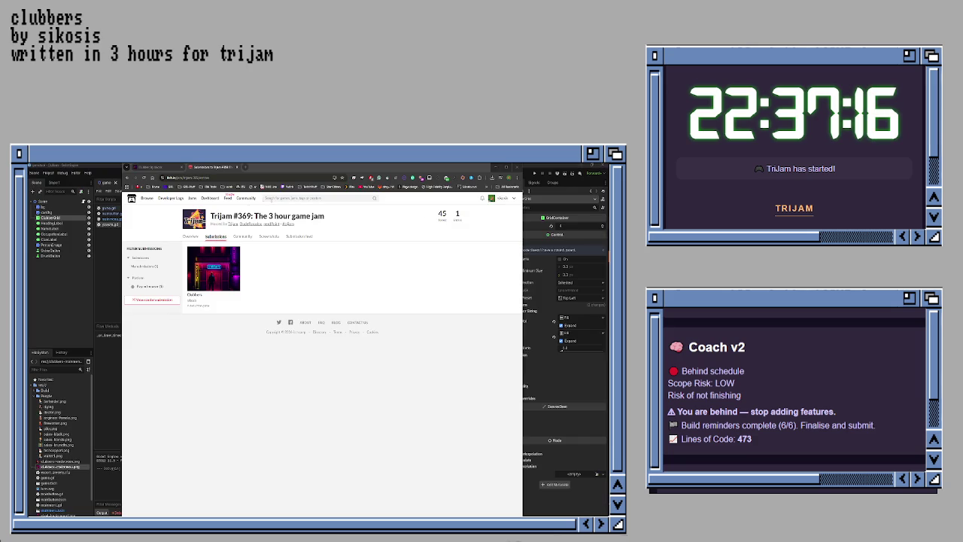
- Return to the Clubbers game page and dismiss the recently updated notice
key("ctrl+shift+Tab")
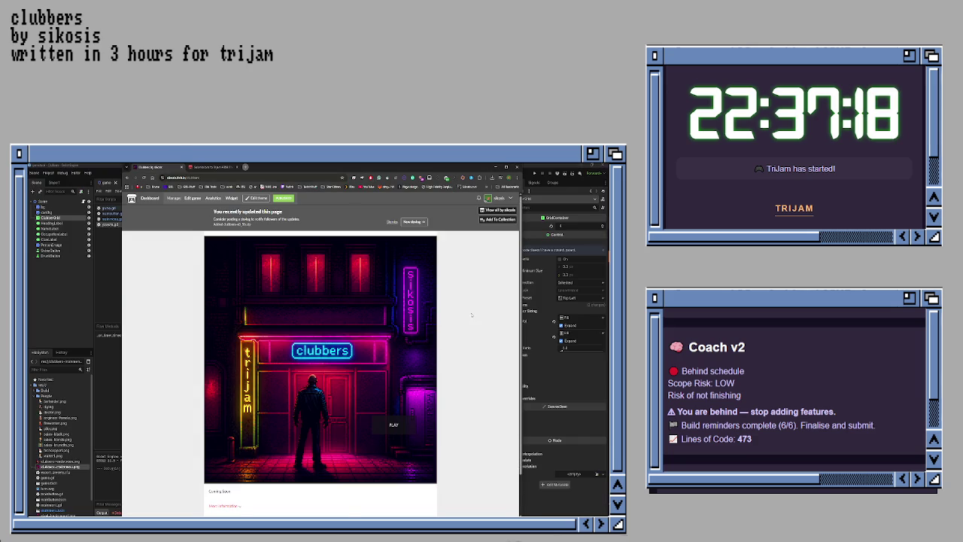
scroll(472, 315, "down", 2)
scroll(462, 302, "up", 2)
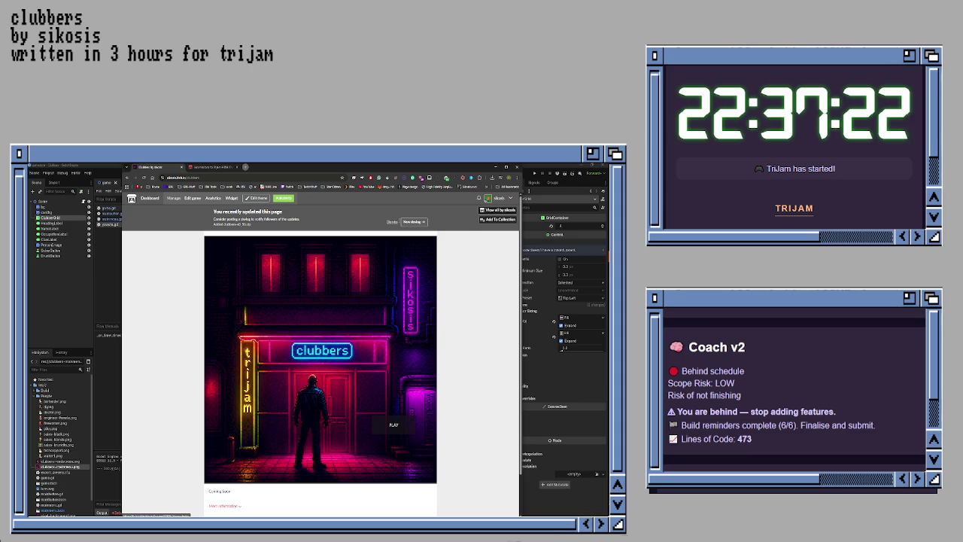
left_click(393, 222)
scroll(459, 270, "down", 1)
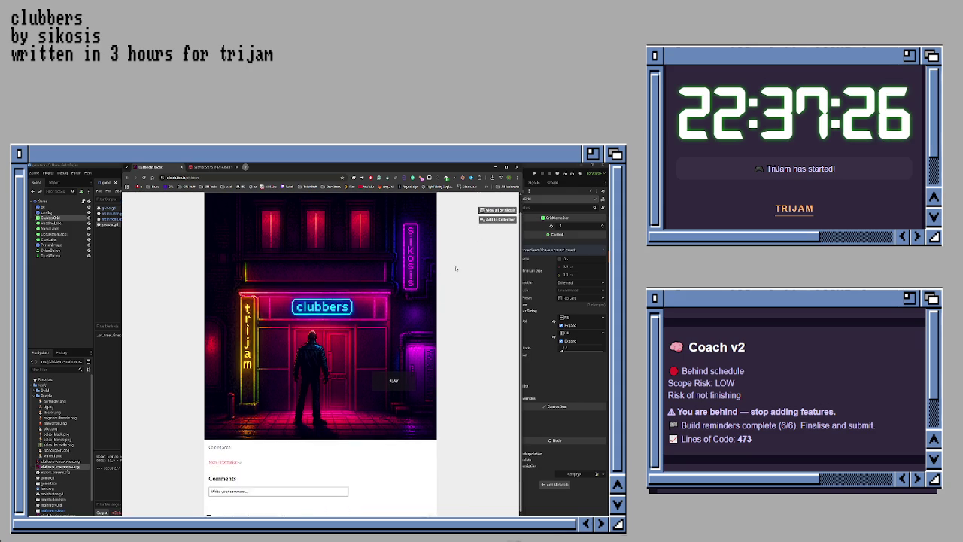
scroll(455, 268, "up", 1)
- Open the Clubbers edit page through the account menu's Creator Dashboard
left_click(510, 197)
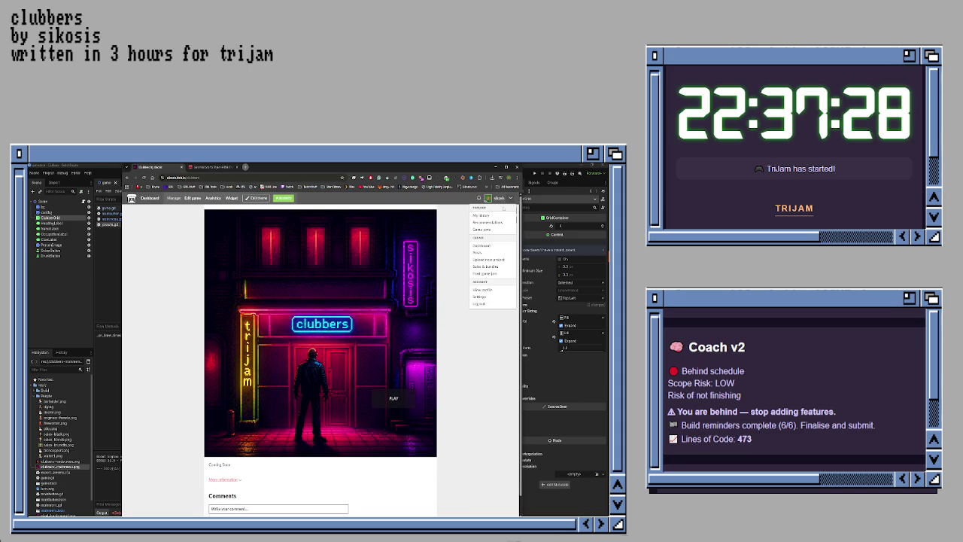
left_click(481, 246)
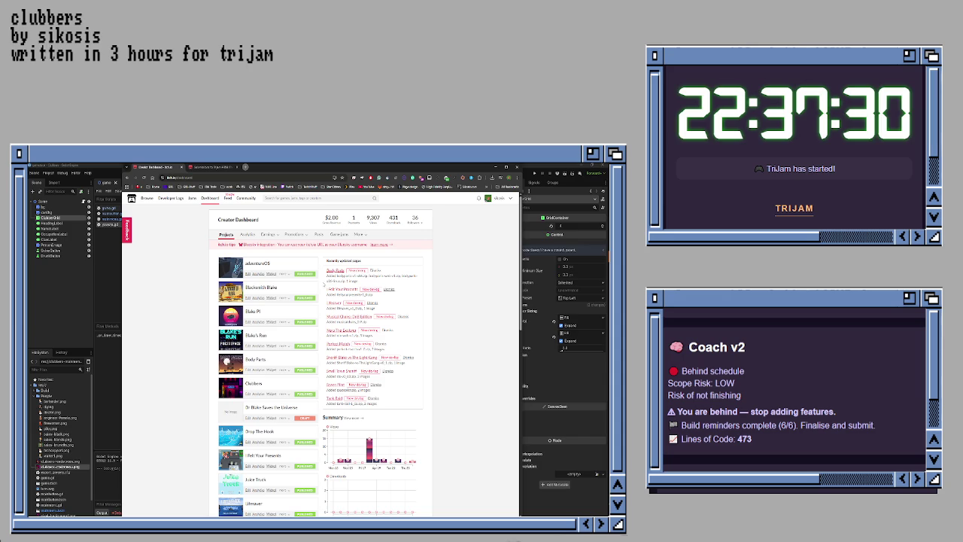
left_click(248, 393)
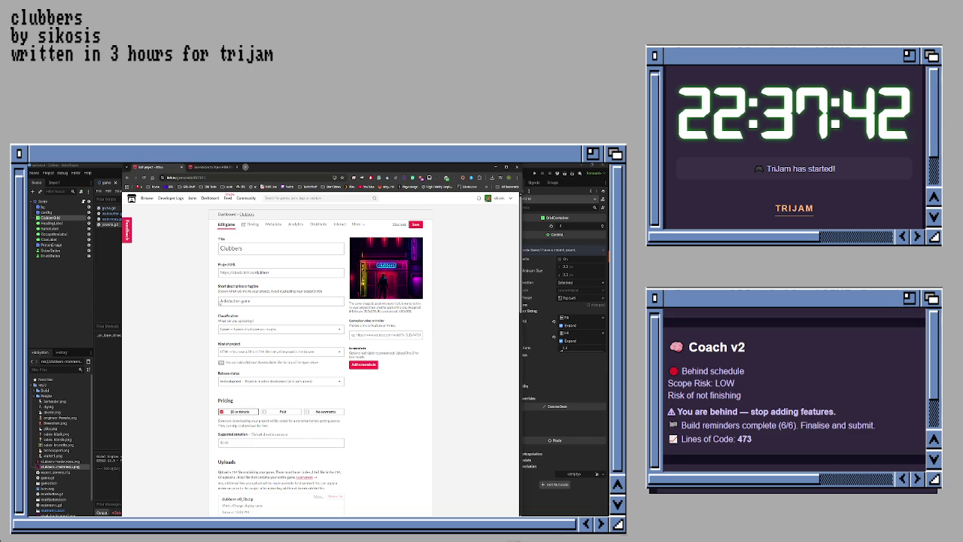
- Insert 'club bing' before 'game' in the Clubbers short description and review the form
left_click(256, 301)
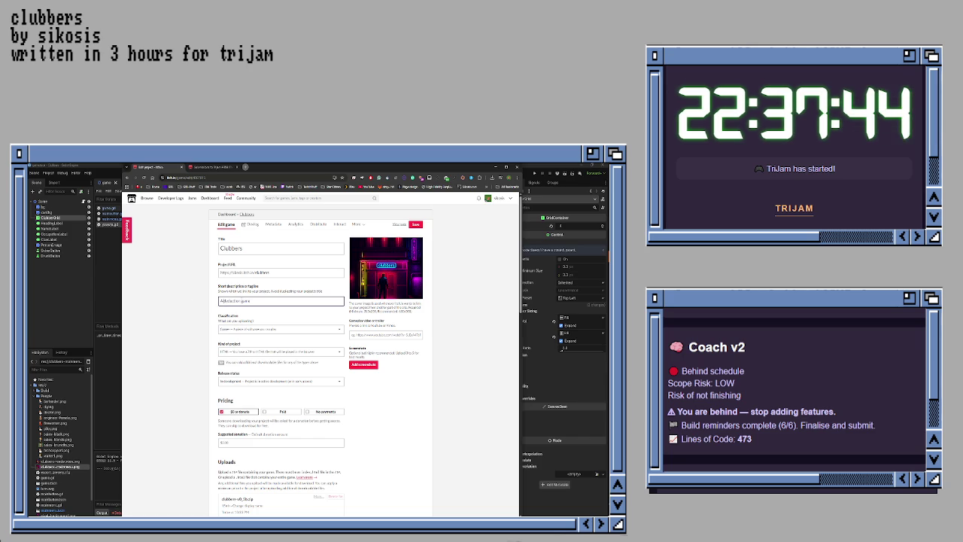
type("club ")
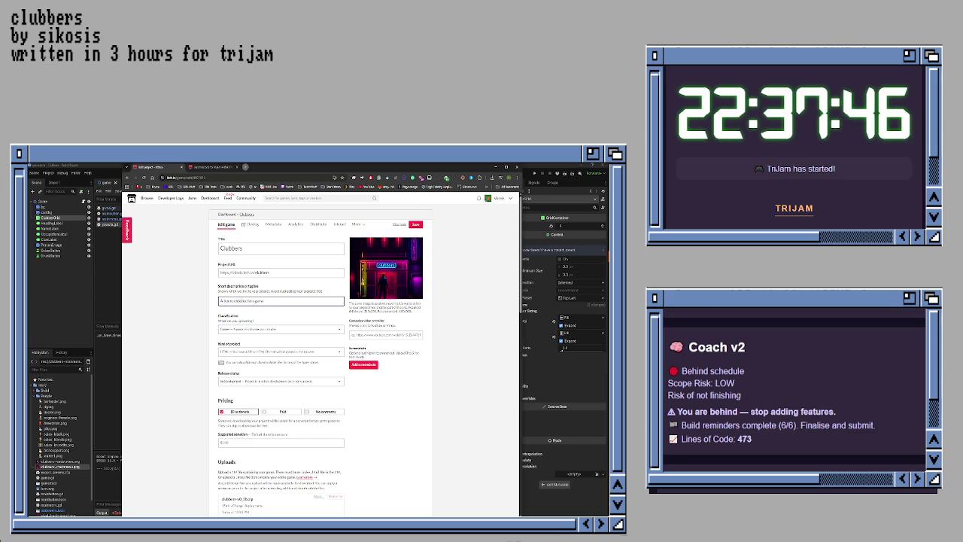
type("bing")
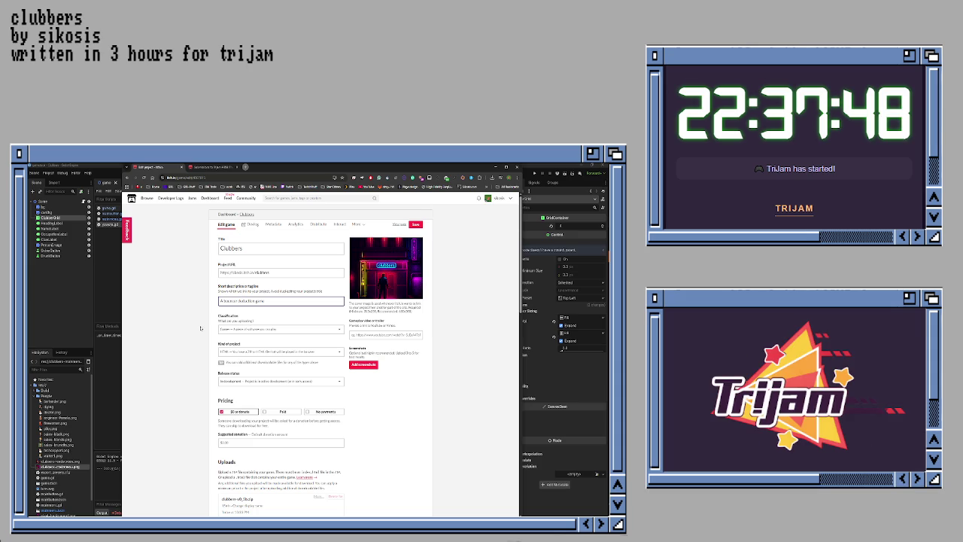
scroll(201, 328, "down", 2)
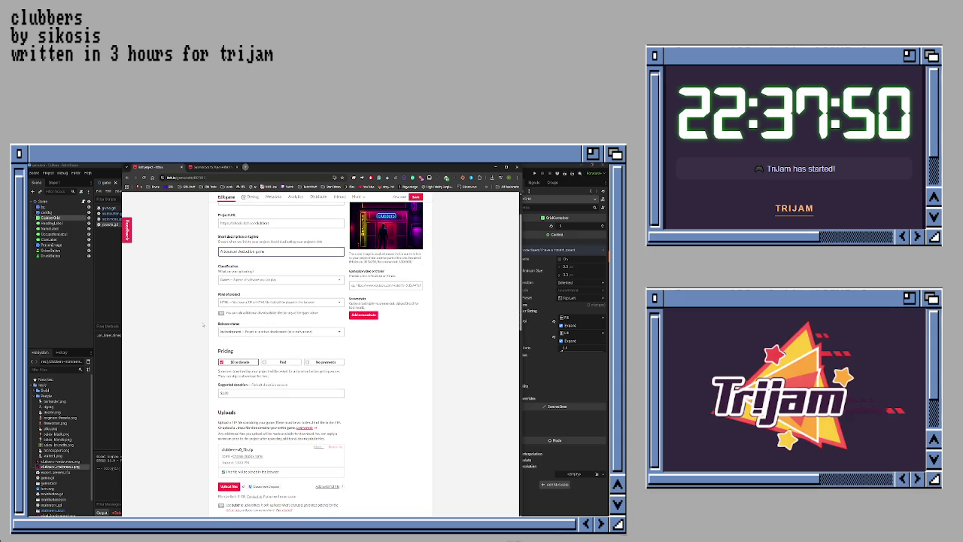
scroll(202, 325, "down", 2)
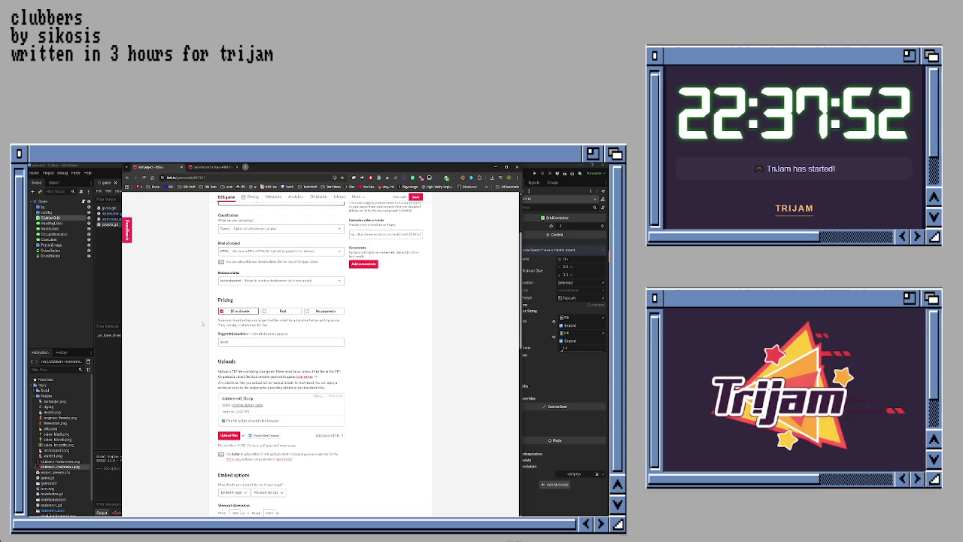
scroll(201, 323, "down", 3)
scroll(201, 323, "up", 5)
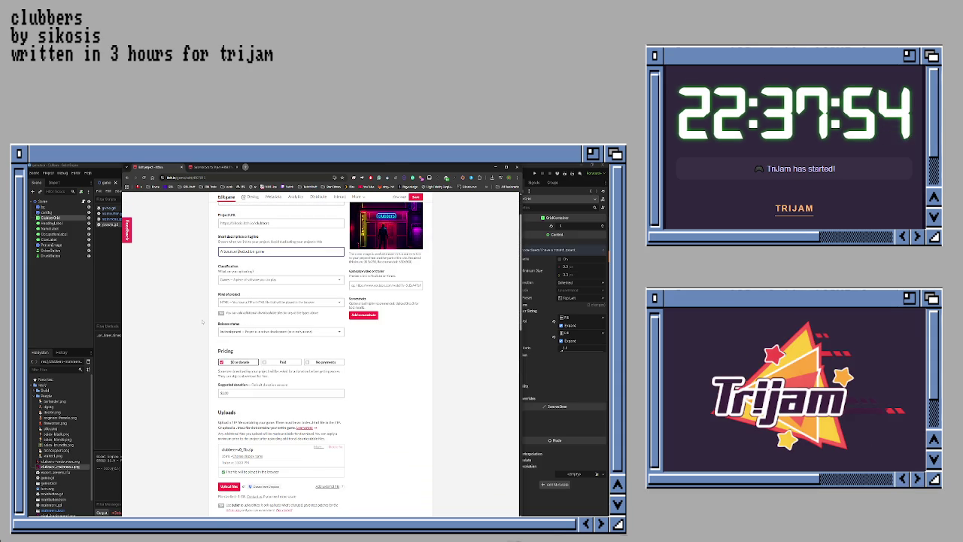
scroll(201, 322, "down", 5)
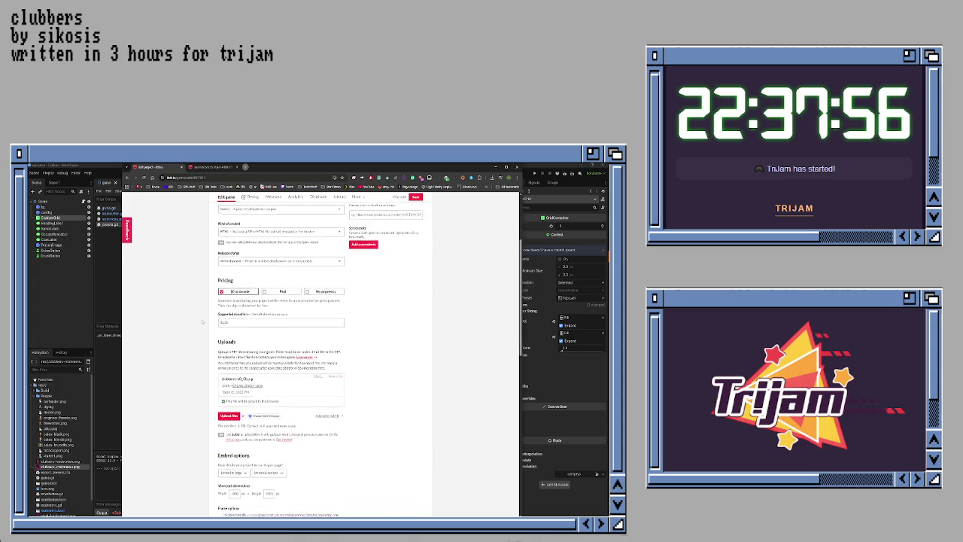
scroll(202, 322, "up", 5)
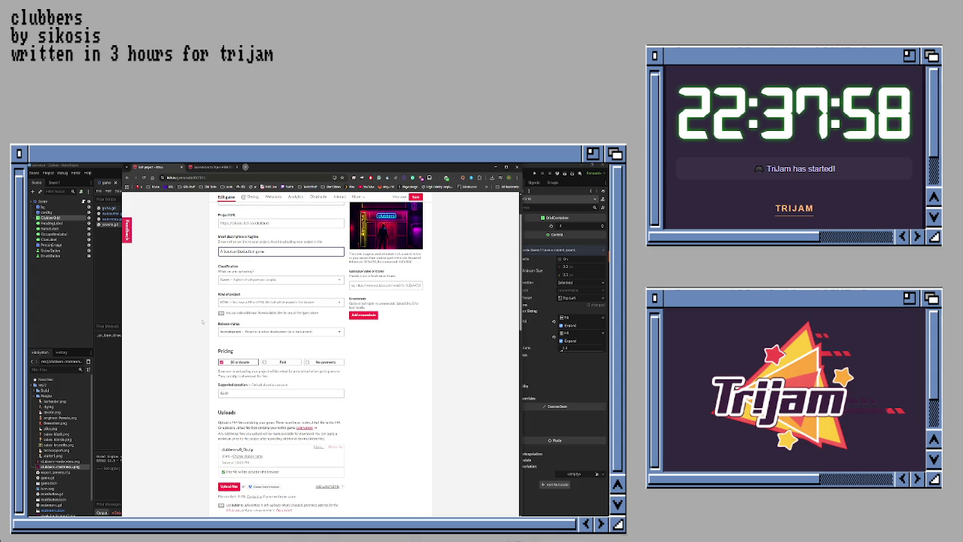
scroll(201, 322, "down", 9)
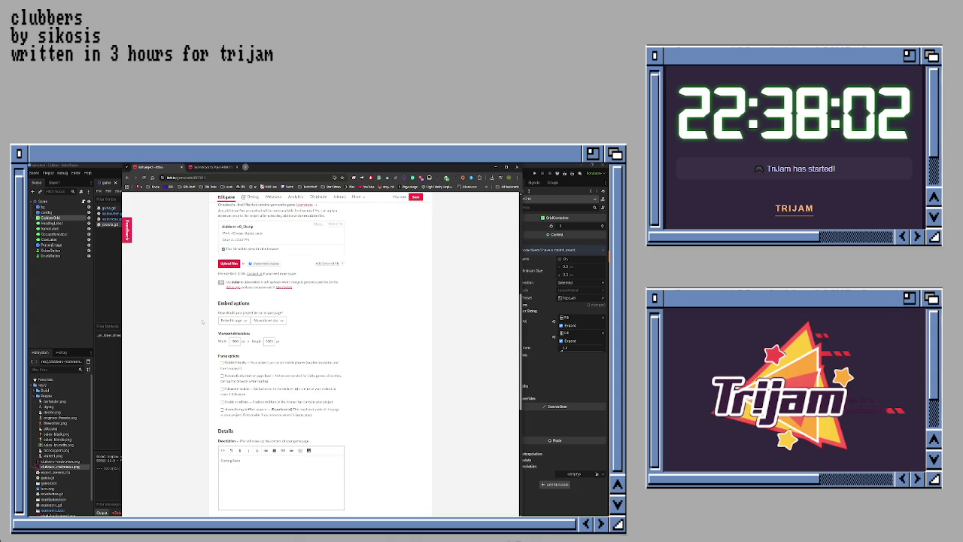
scroll(201, 322, "up", 10)
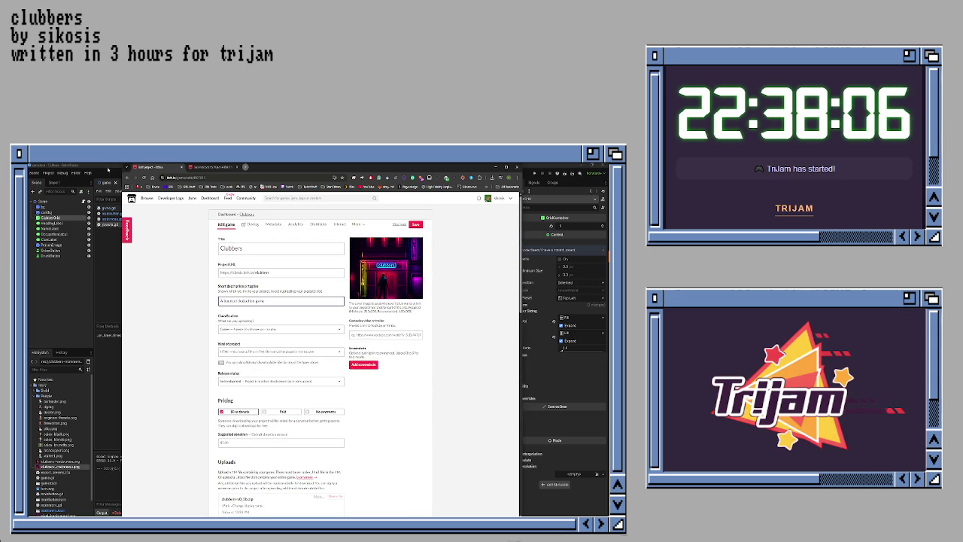
key("alt+Tab")
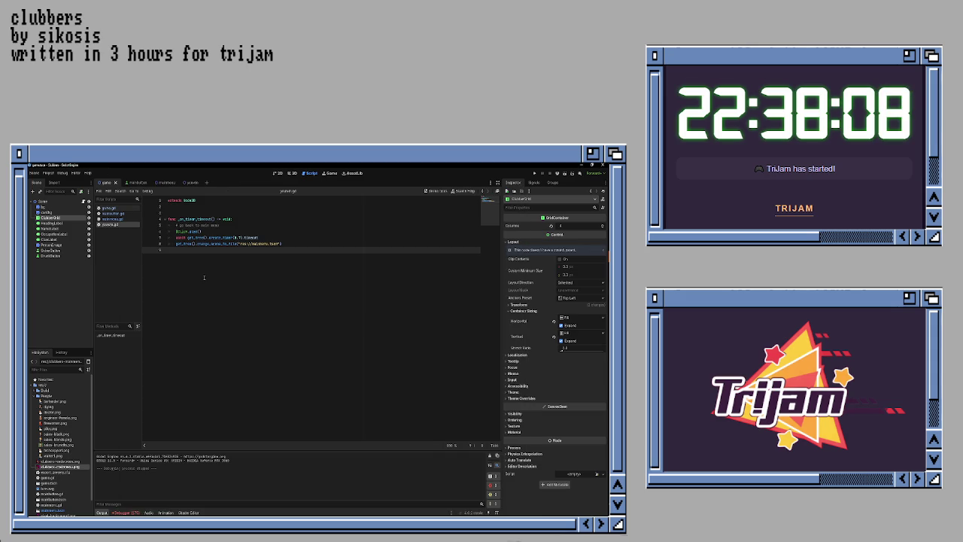
- Run Clubbers with F5 and start play to reach the ID-checking screen
key("F5")
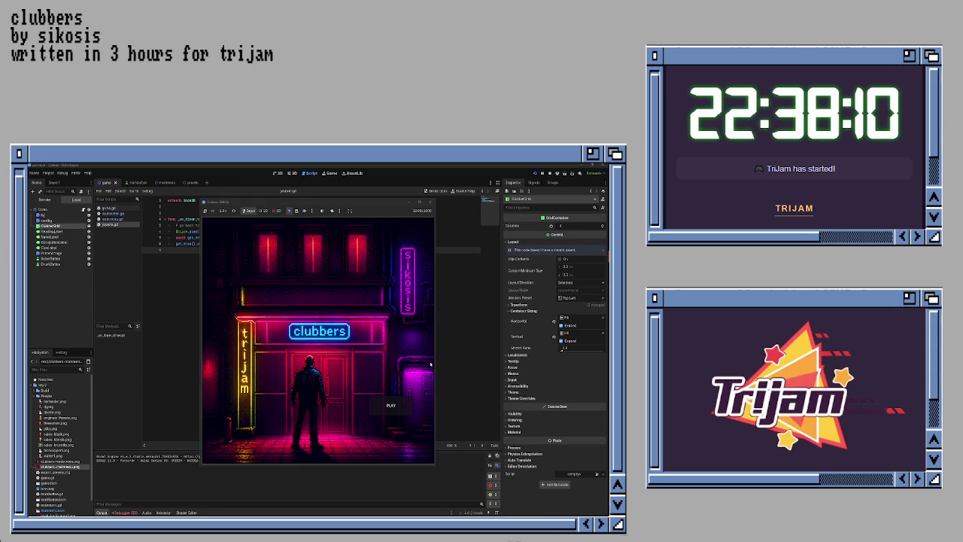
left_click(390, 405)
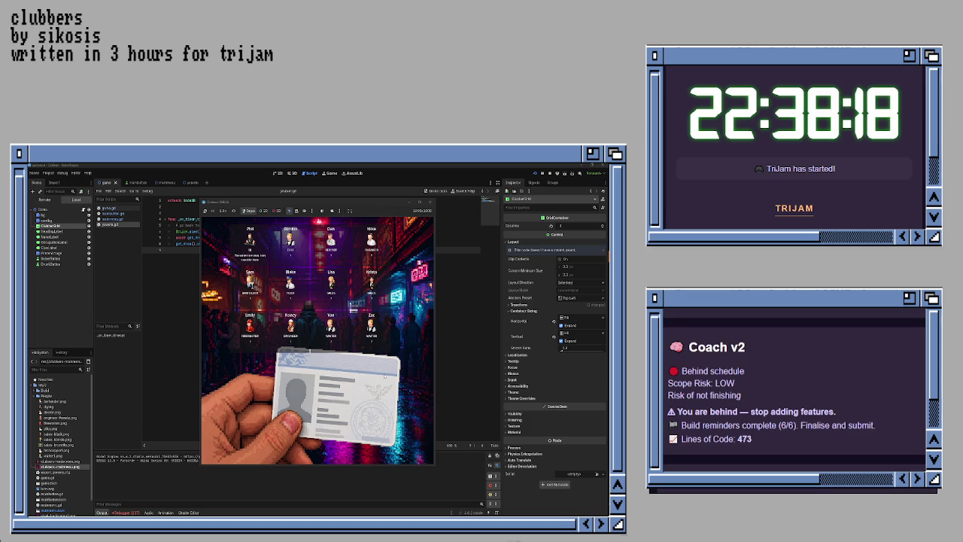
left_click(340, 212)
left_click(340, 211)
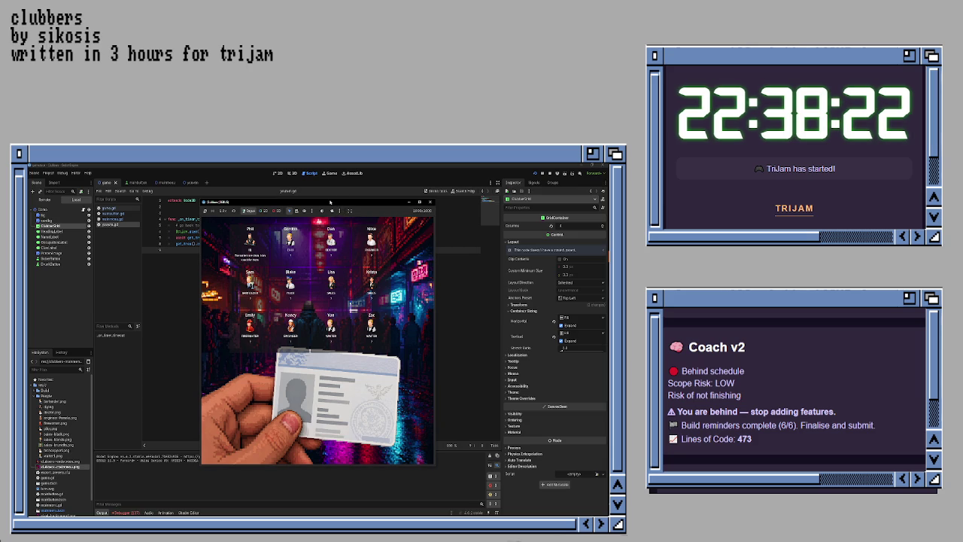
left_click(312, 210)
left_click(312, 210)
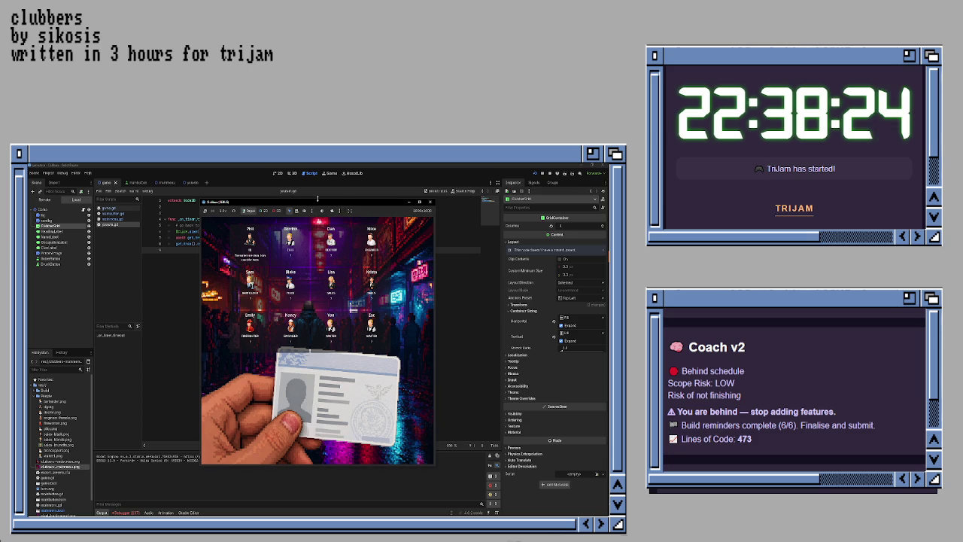
key("super+shift+s")
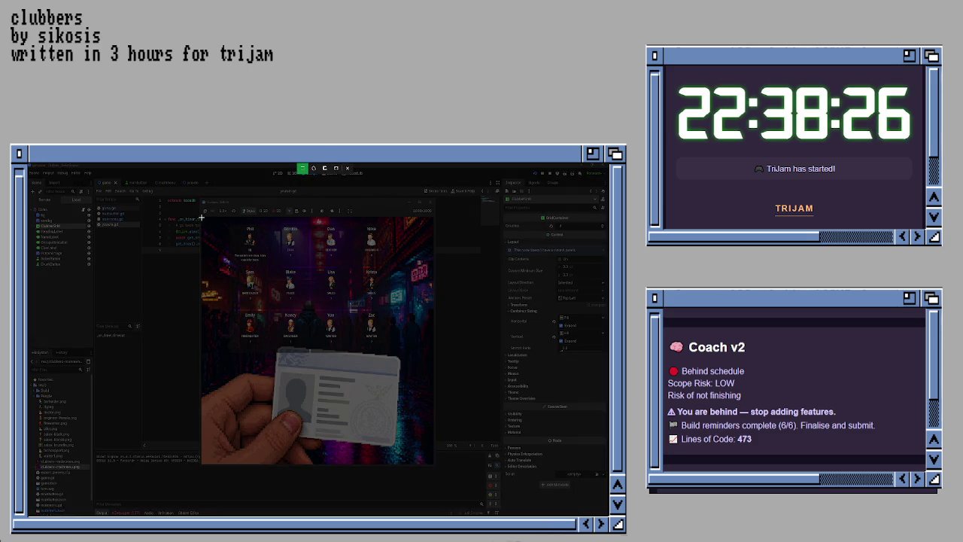
- Snip the Clubbers ID-checking screen in the game window and save it as an image
mouse_move(202, 217)
left_mouse_down()
mouse_move(392, 449)
mouse_move(434, 464)
left_mouse_up()
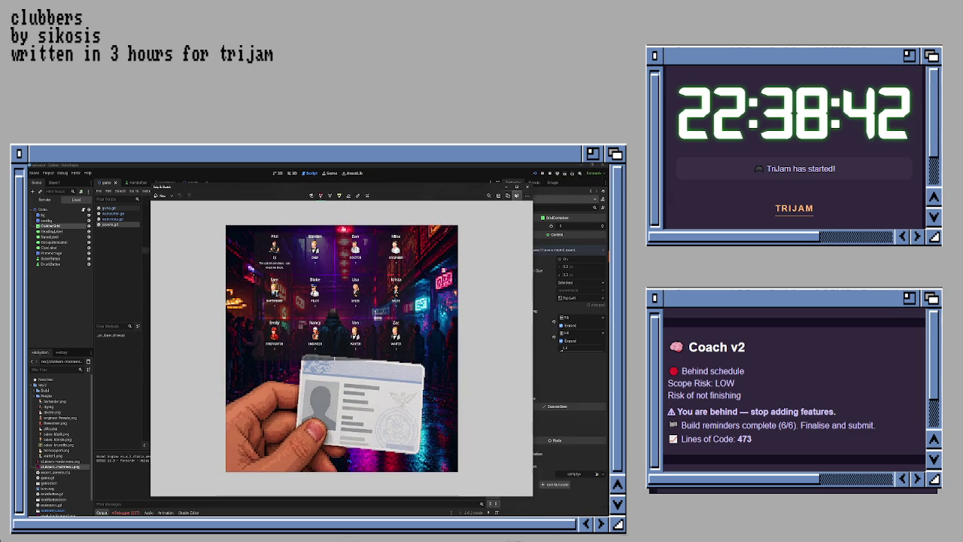
left_click(498, 196)
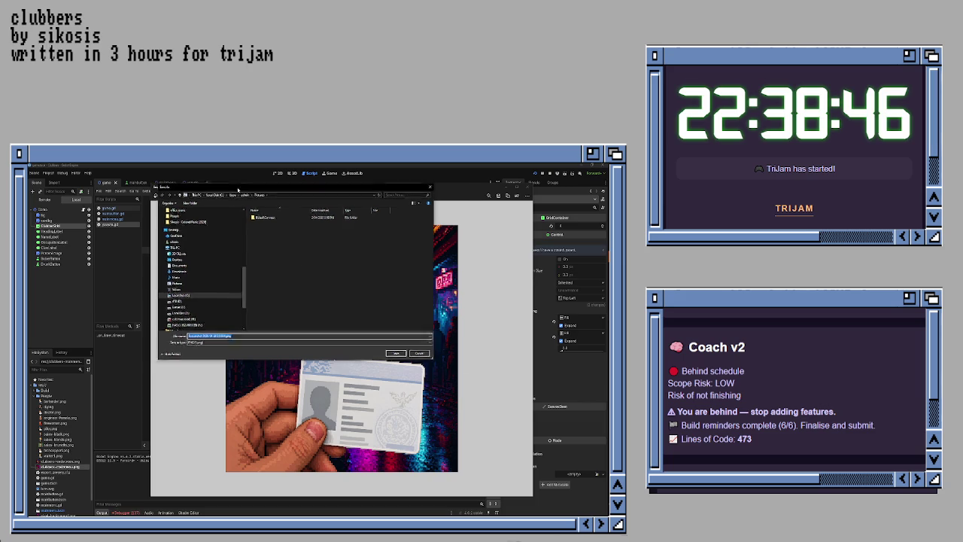
key("Return")
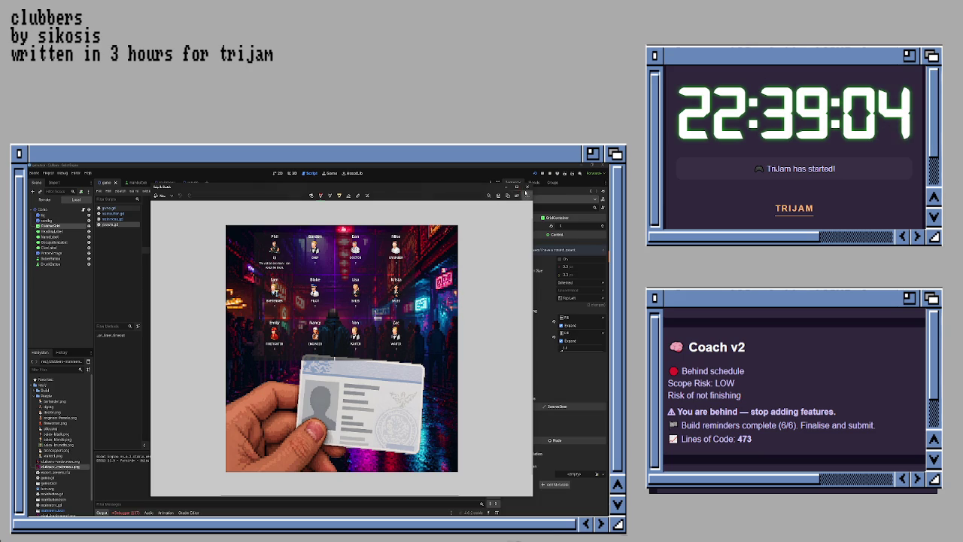
left_click(523, 194)
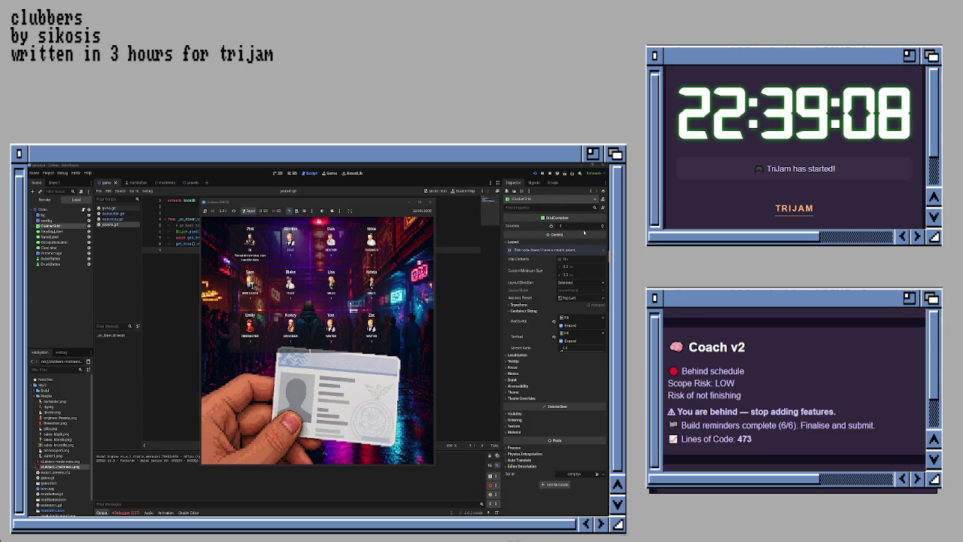
- Upload the saved gameplay screenshot PNG from the Build folder to the Clubbers itch.io page
mouse_move(606, 248)
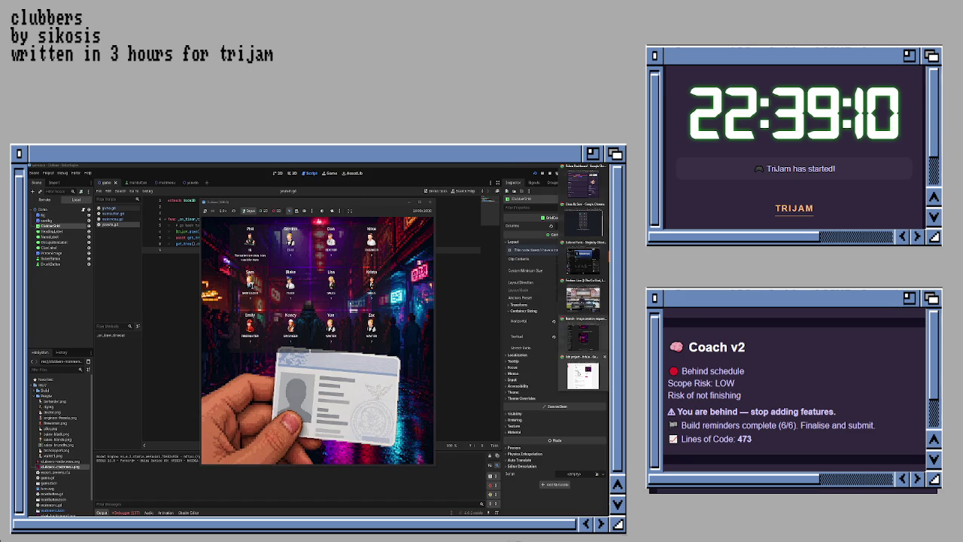
left_click(583, 370)
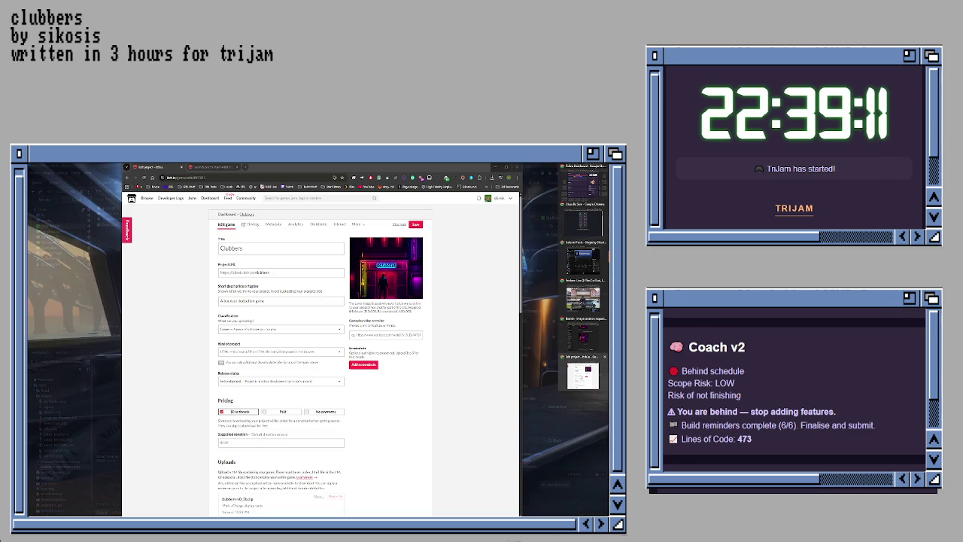
left_click(364, 366)
left_click(290, 204)
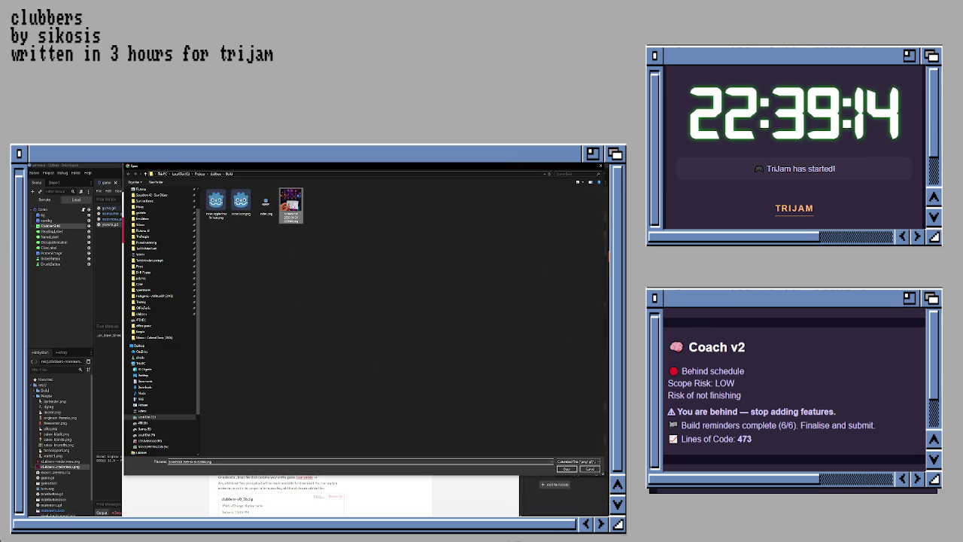
key("Return")
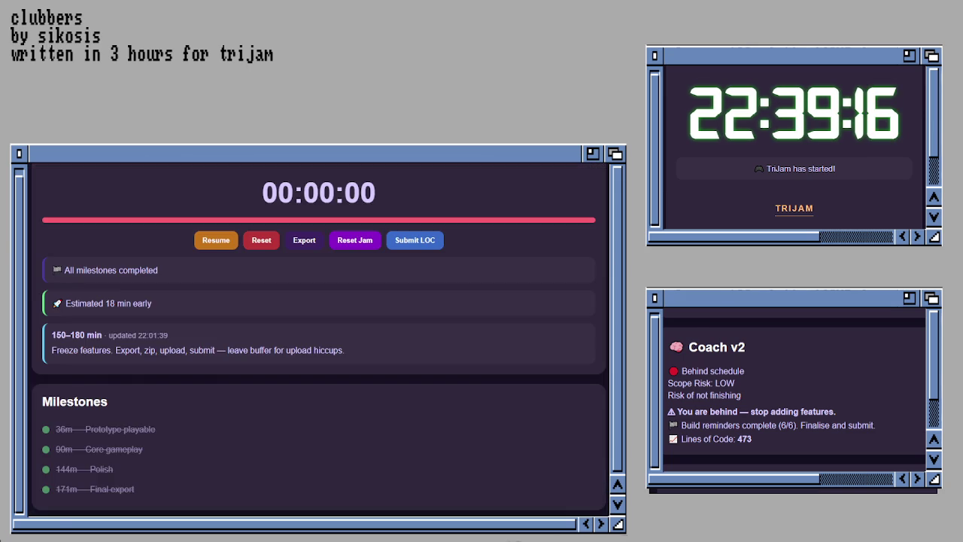
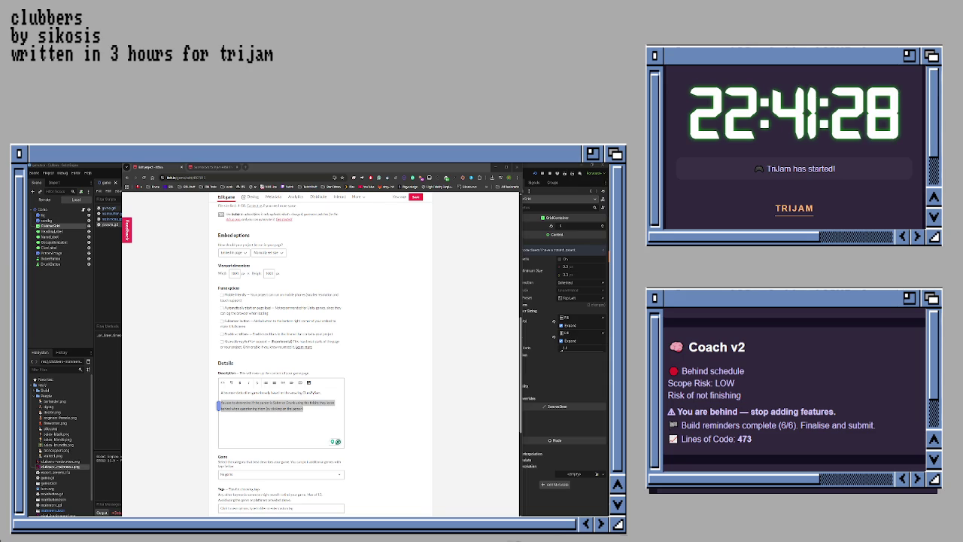
- Replace the second description paragraph with wording about deciding whether each person is sober or drunk
left_click(301, 425)
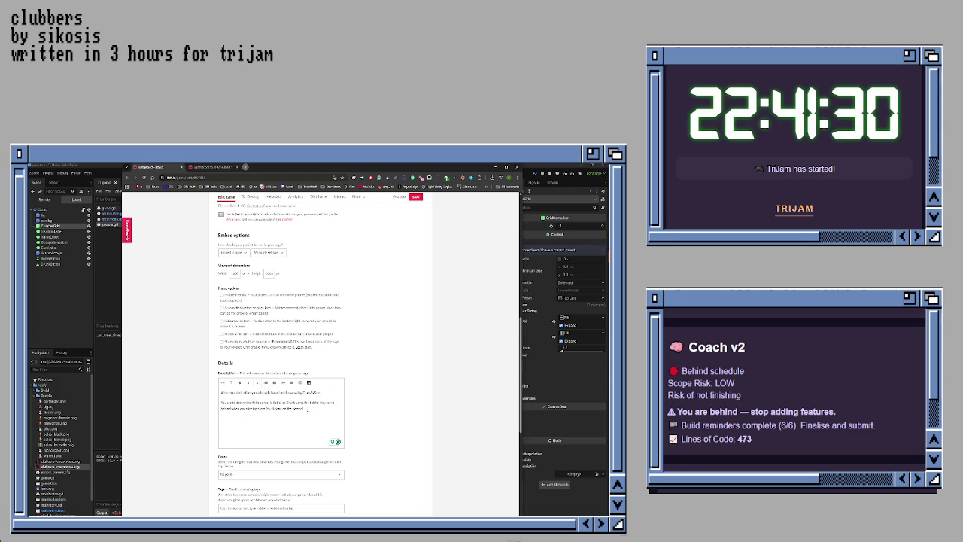
left_click_drag(304, 409, 220, 404)
key("ctrl+v")
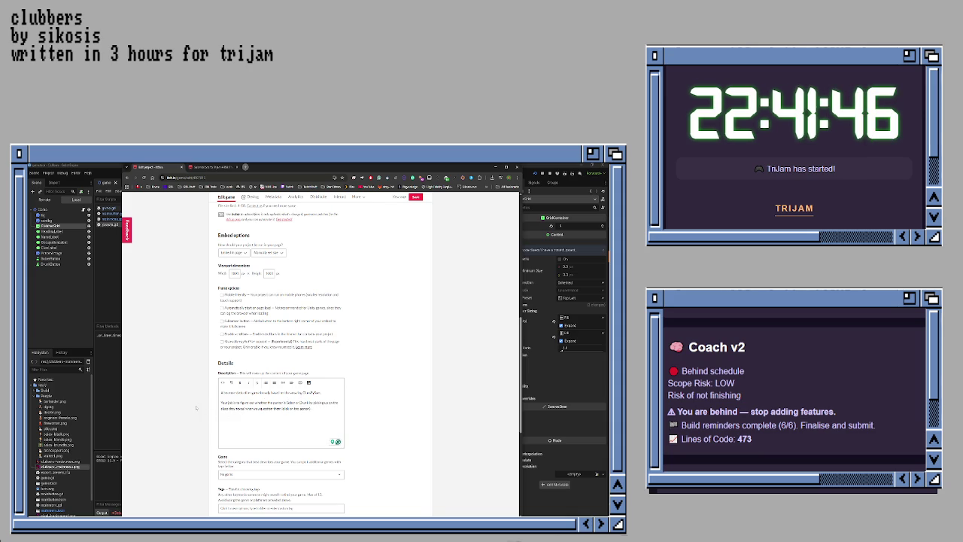
scroll(196, 408, "down", 2)
type("dialog")
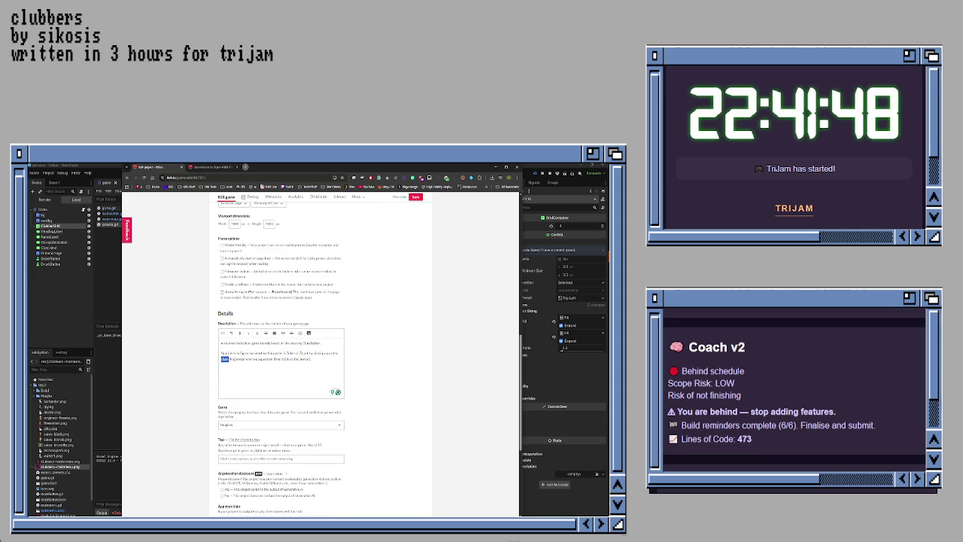
type(" box")
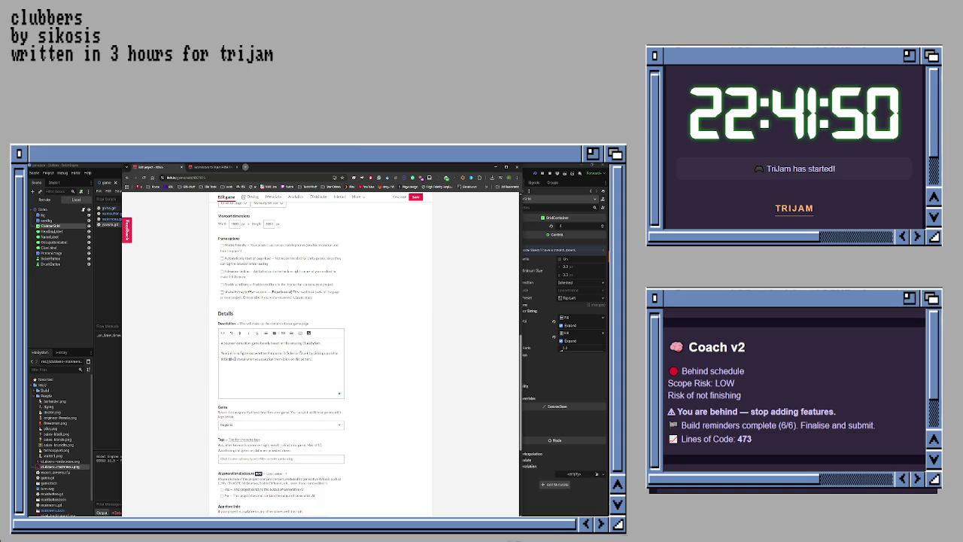
scroll(216, 391, "down", 2)
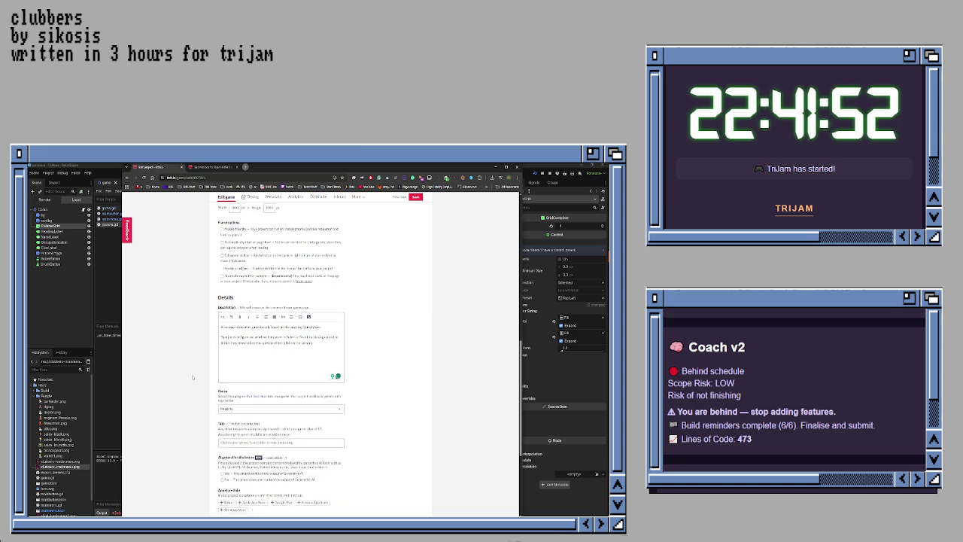
- Choose the game's genre from the Genre dropdown, leaving the tags empty
left_click(281, 375)
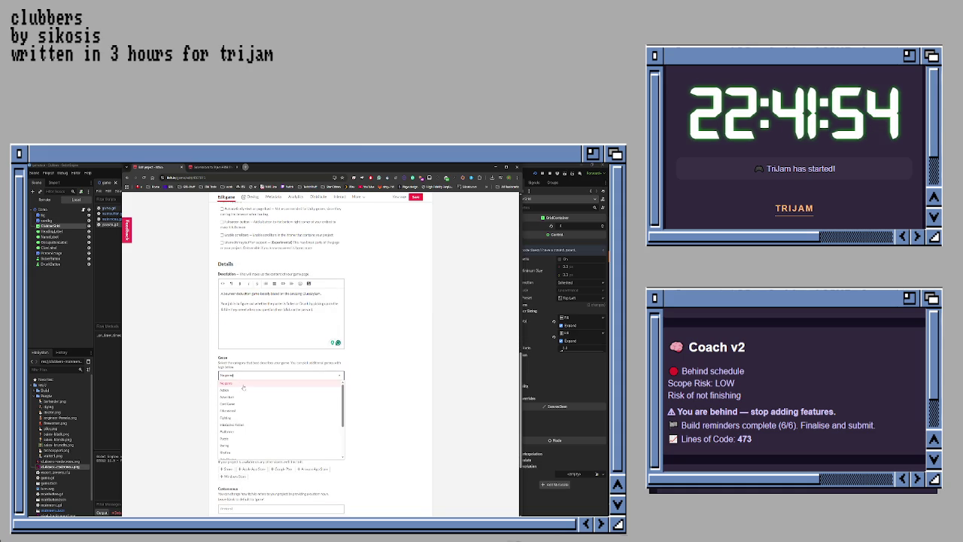
left_click(239, 415)
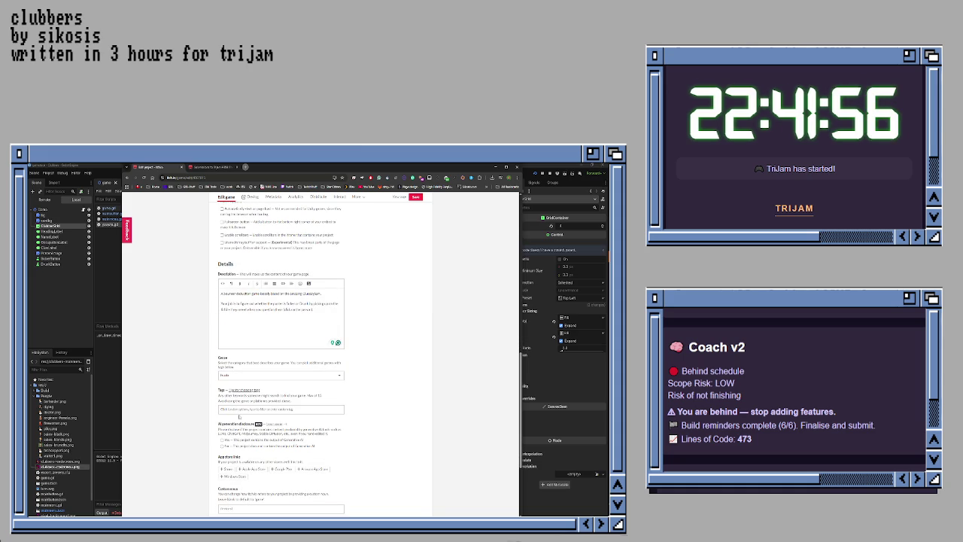
scroll(240, 416, "down", 1)
left_click(241, 384)
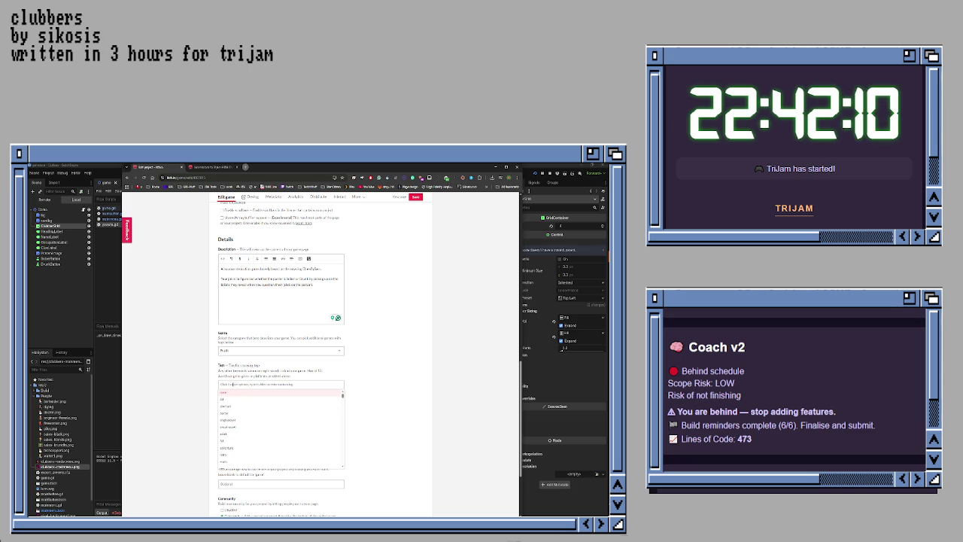
left_click(178, 382)
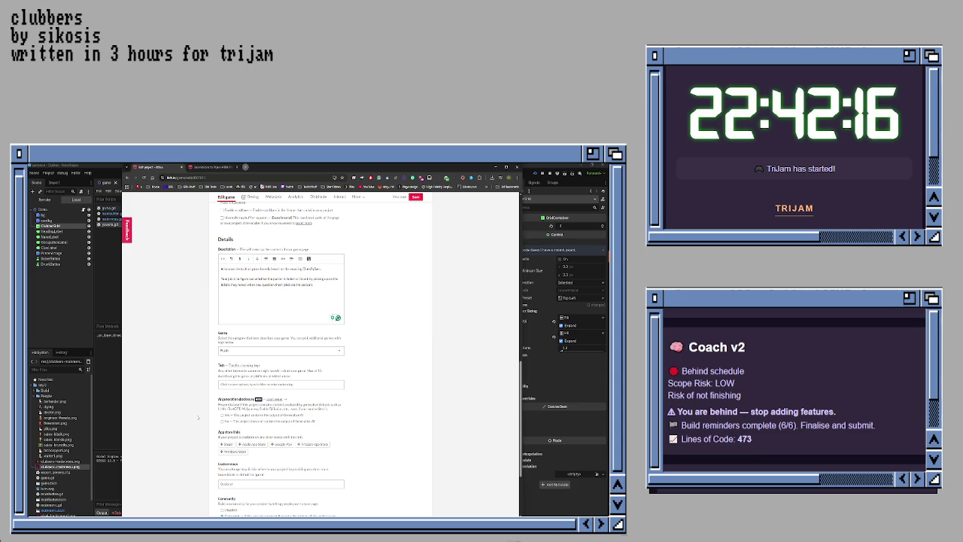
- Disclose AI generation with Graphics ticked, then save the game page
left_click(221, 415)
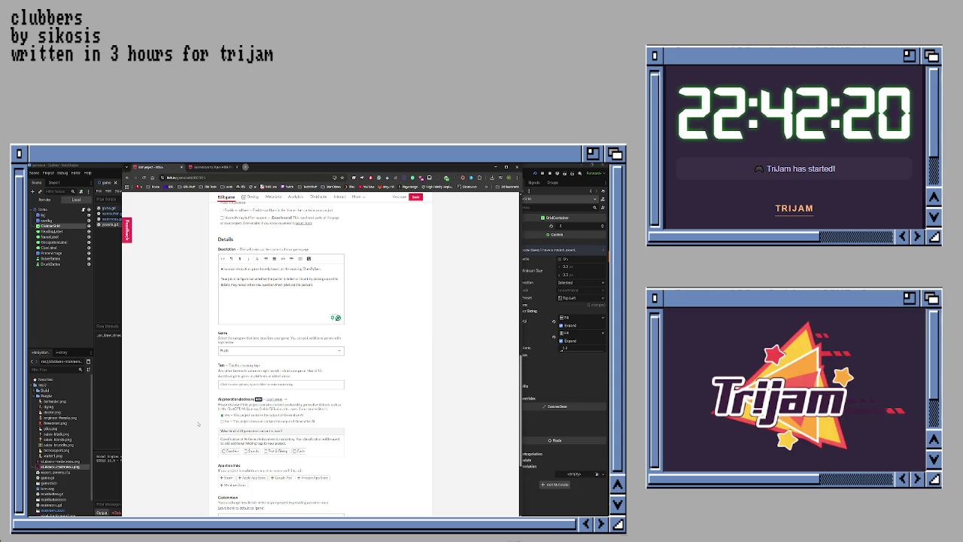
scroll(198, 424, "down", 1)
left_click(222, 425)
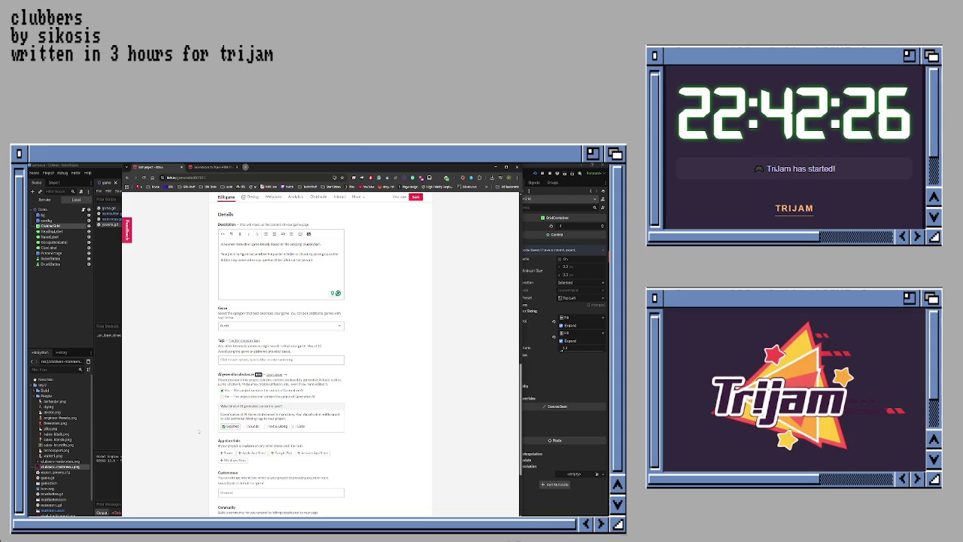
scroll(201, 426, "down", 2)
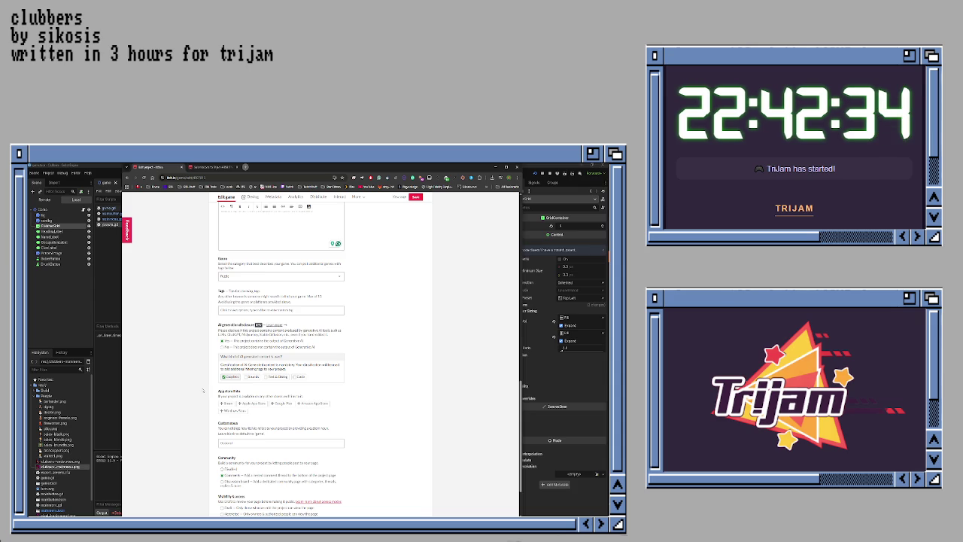
scroll(202, 389, "down", 2)
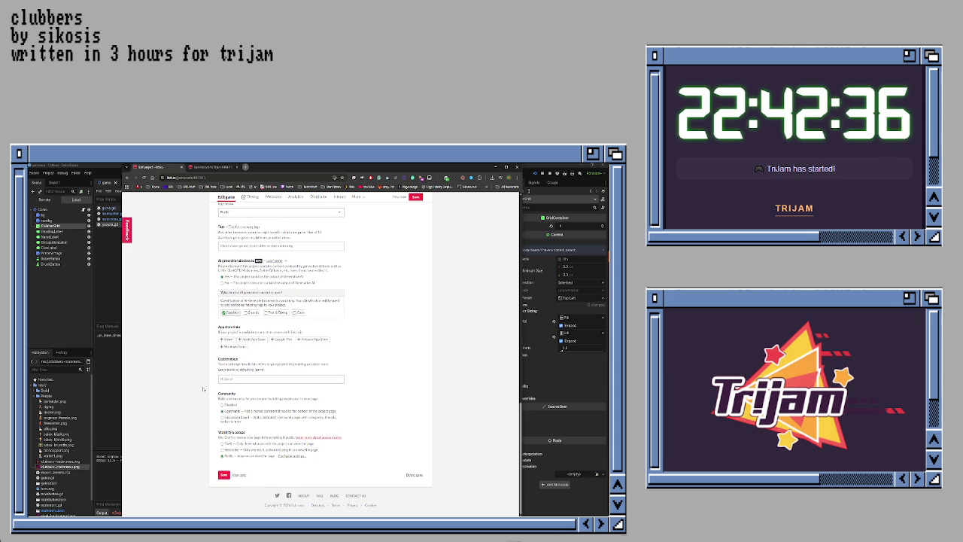
left_click(223, 474)
scroll(308, 387, "up", 10)
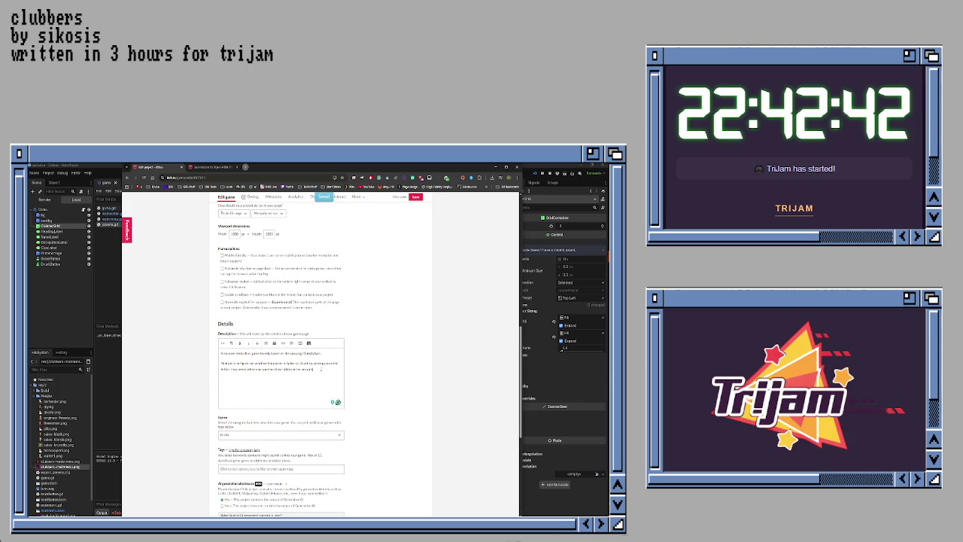
- Add a new description paragraph noting the game was written in 3 hours for Trijam
key("Return")
type("I")
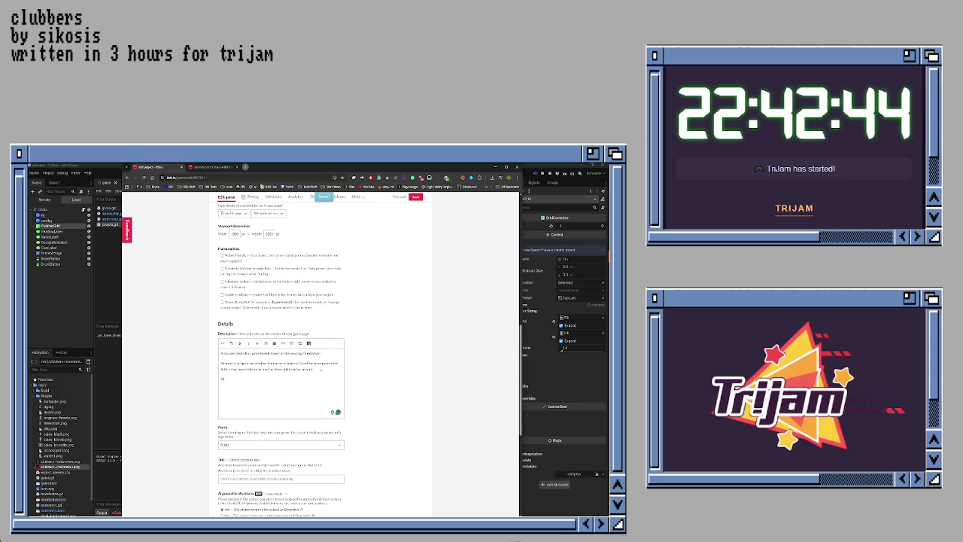
type(" made")
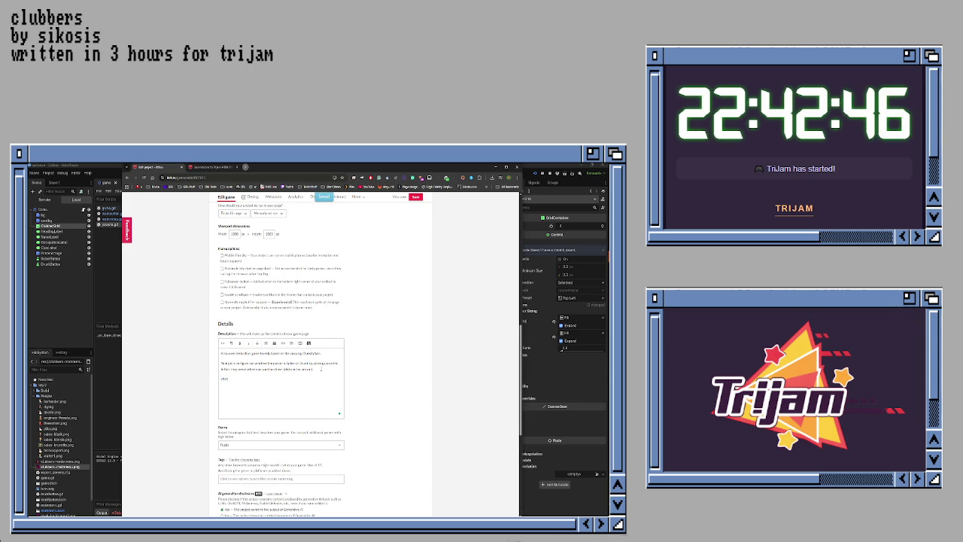
type(" this in 3 hours for")
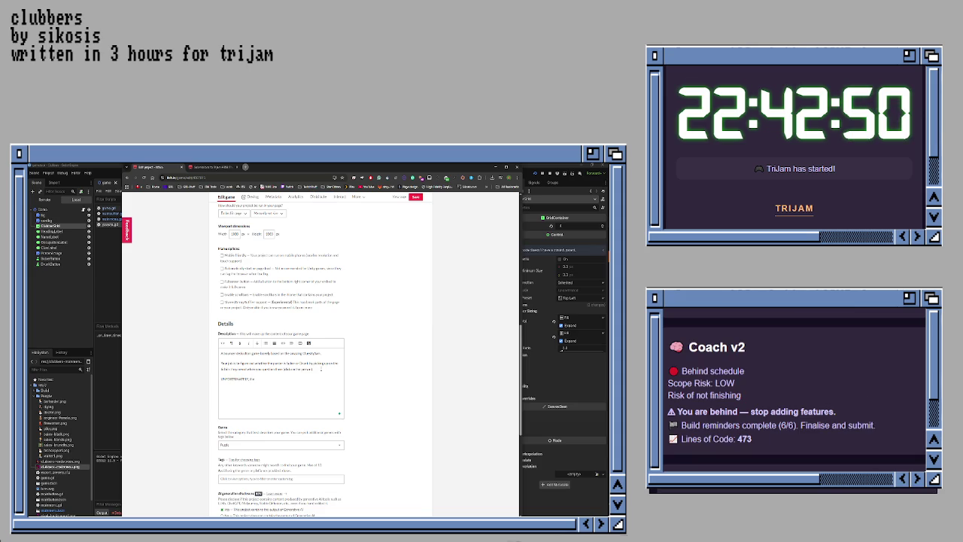
type(" a")
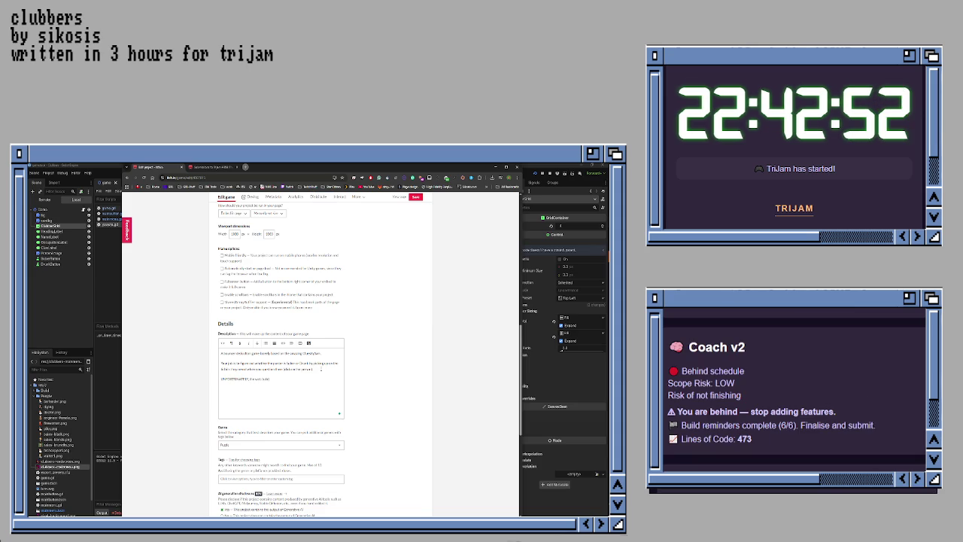
type(" wo")
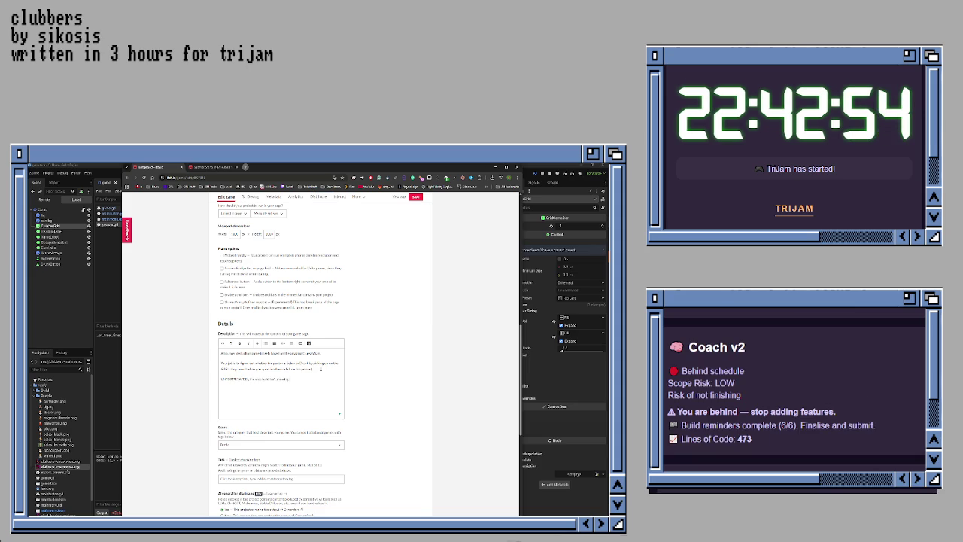
type("rking")
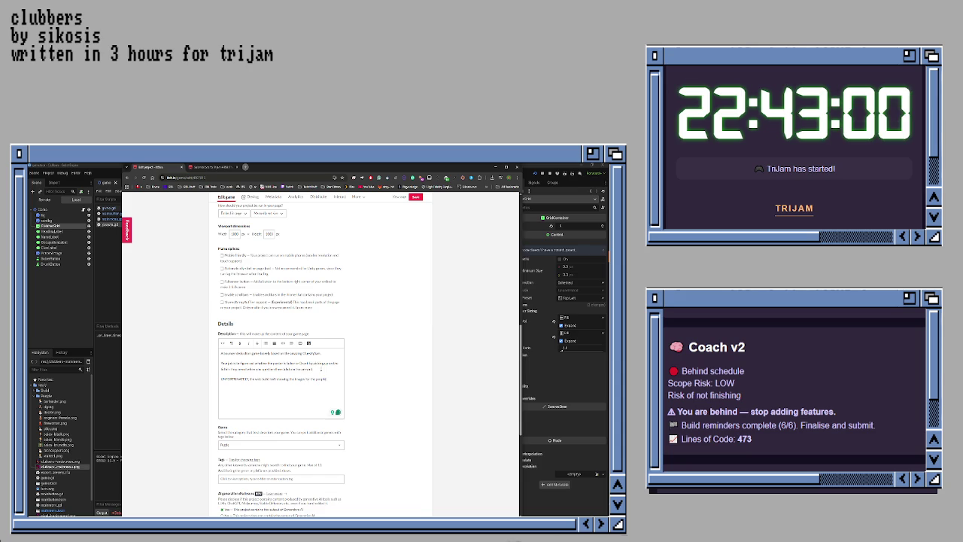
type("sucks.")
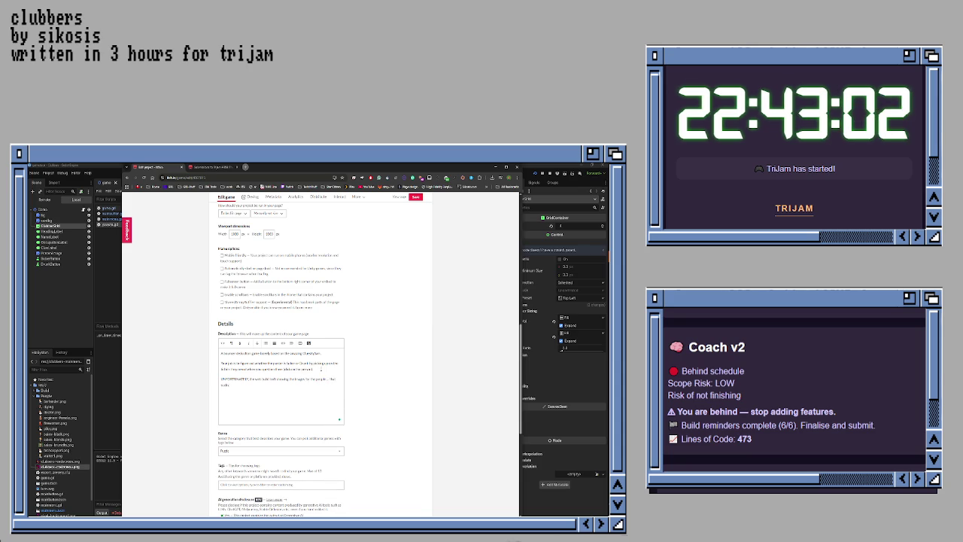
key("Return")
key("Return")
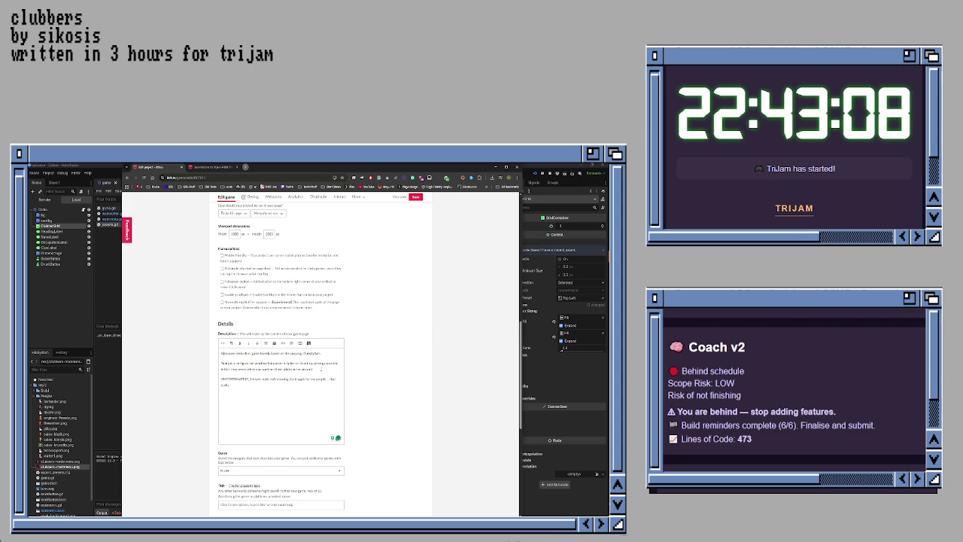
type("with ")
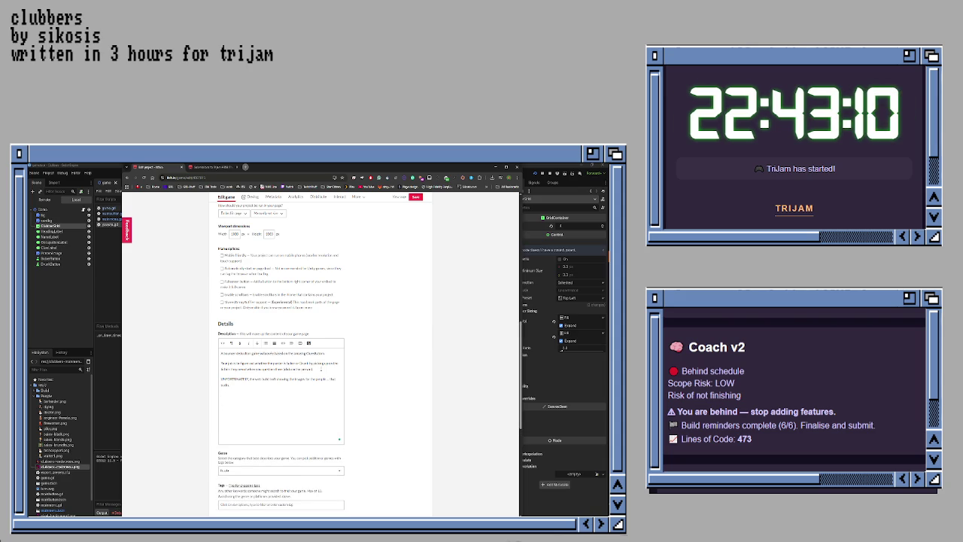
type("tten in 3 hours for ")
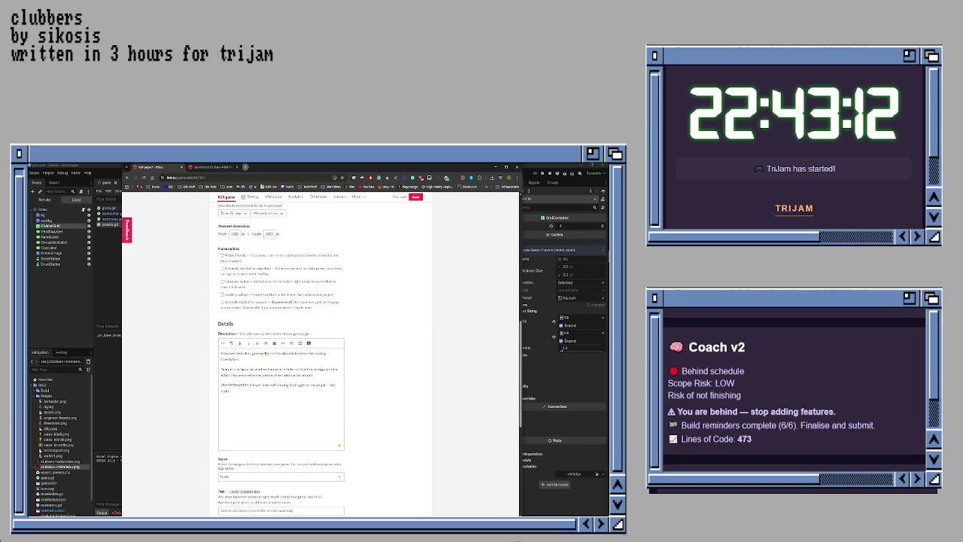
type("trijam")
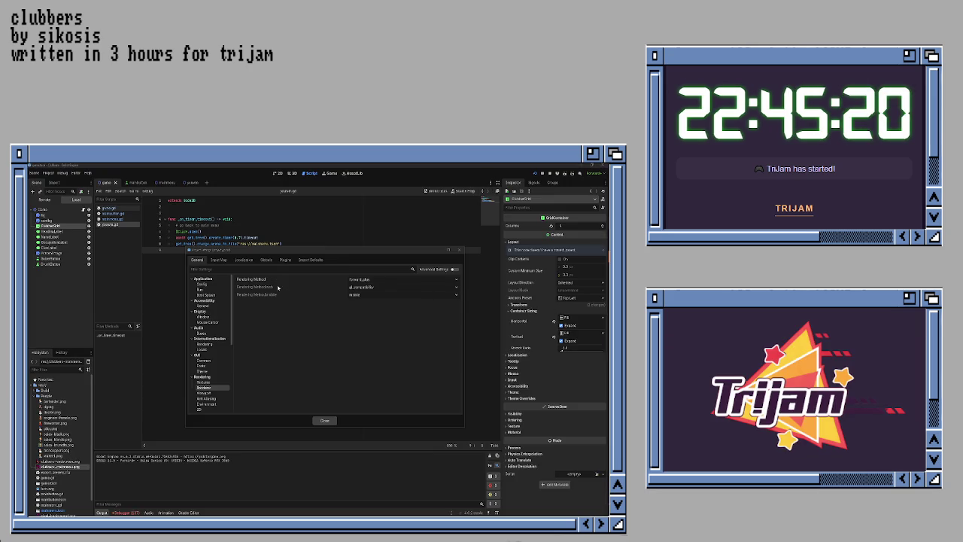
- Close Project Settings and switch the script editor to clubmember.gd
key("Escape")
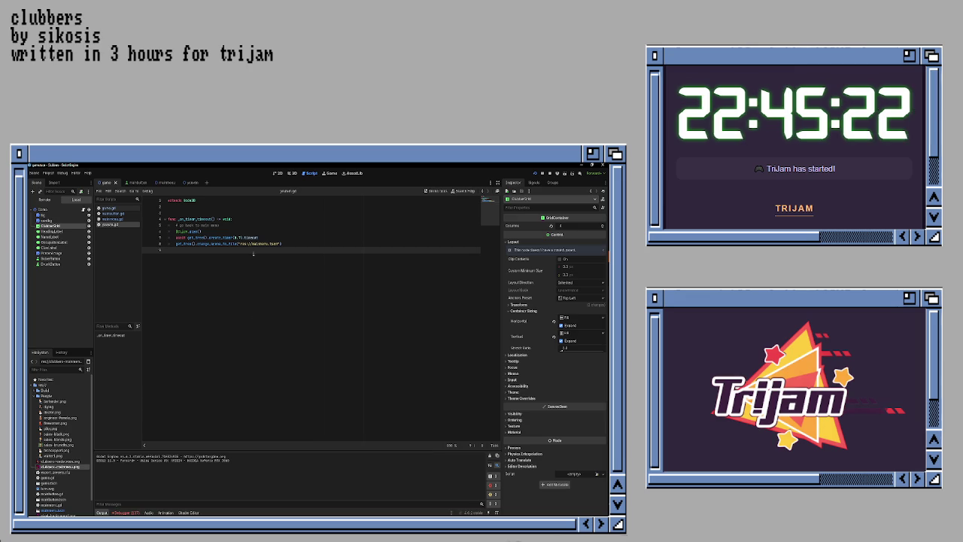
left_click_drag(250, 244, 239, 243)
left_click(253, 244)
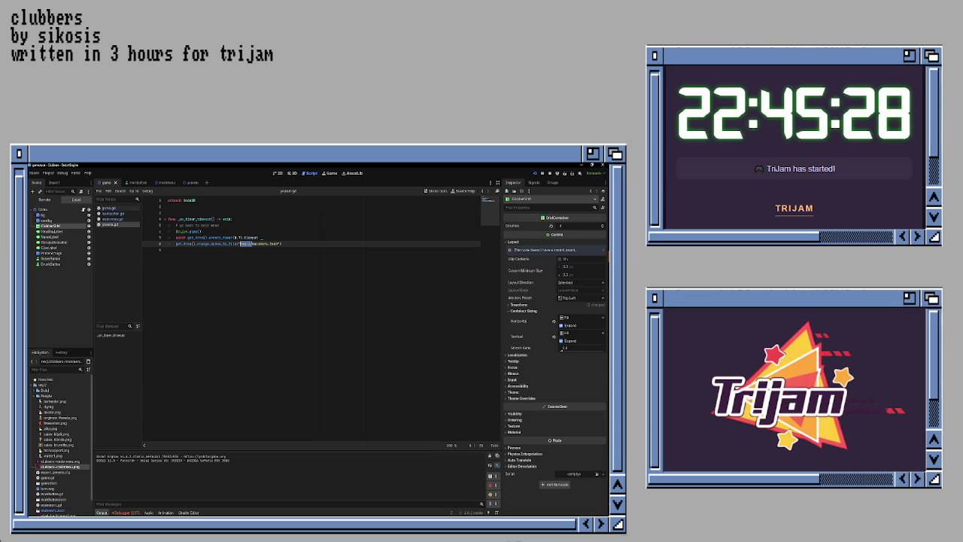
left_click(252, 279)
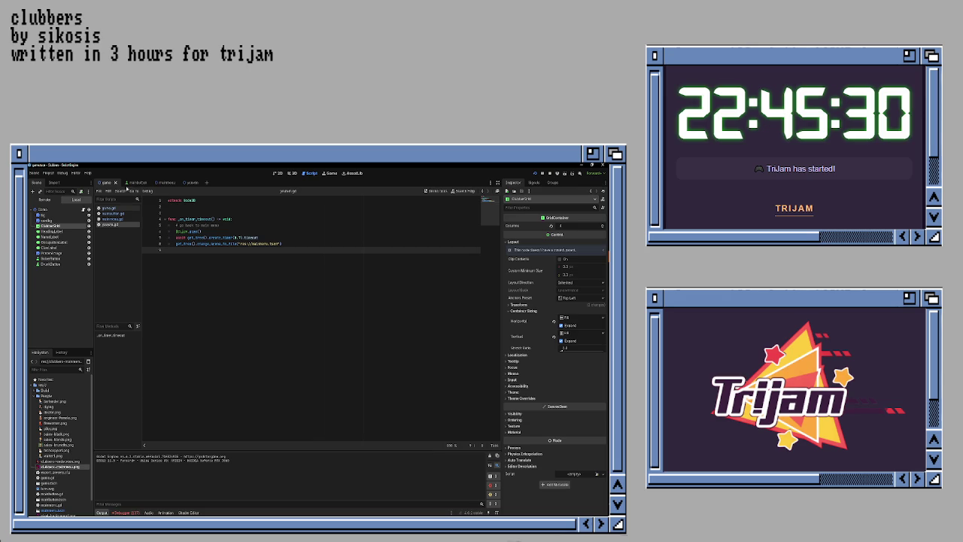
left_click(113, 214)
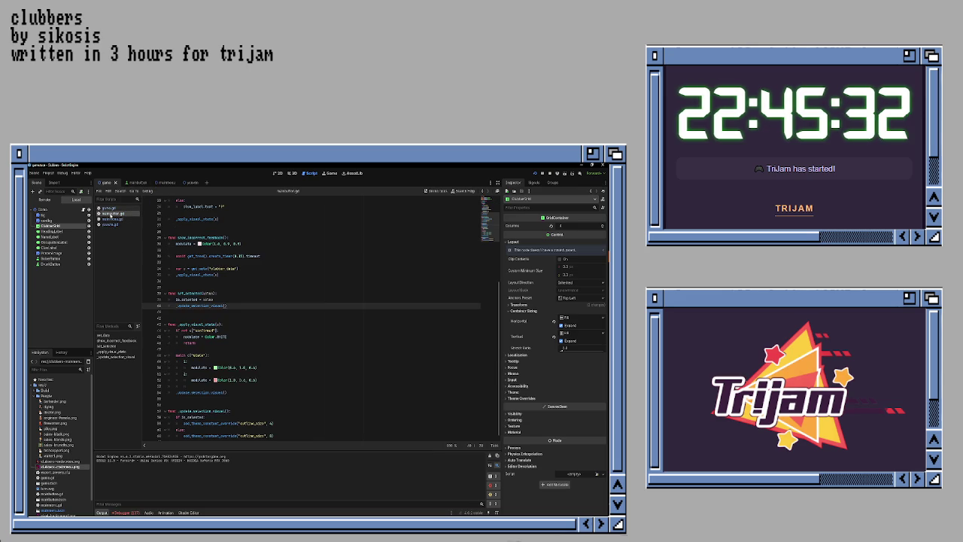
left_click(109, 207)
scroll(275, 295, "up", 4)
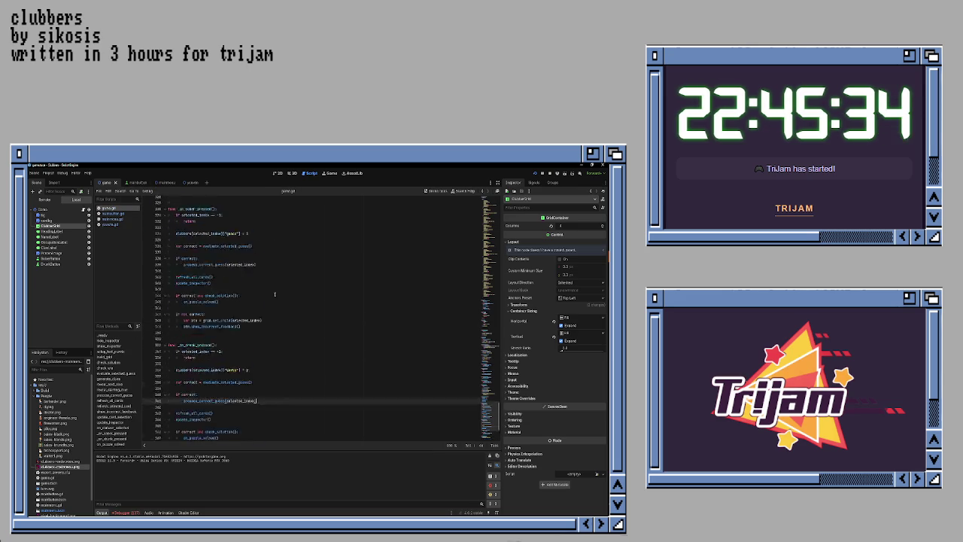
scroll(274, 294, "up", 20)
left_click(296, 317)
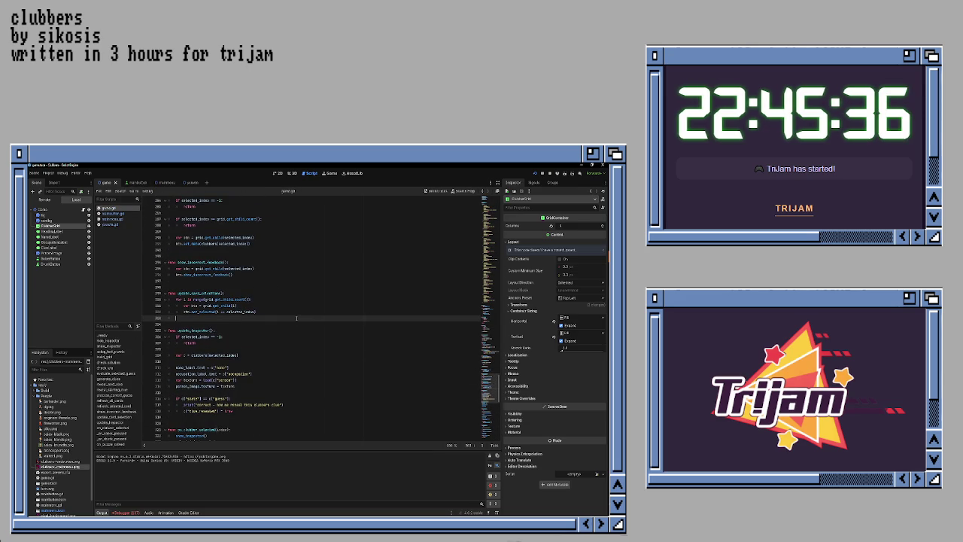
scroll(296, 318, "up", 20)
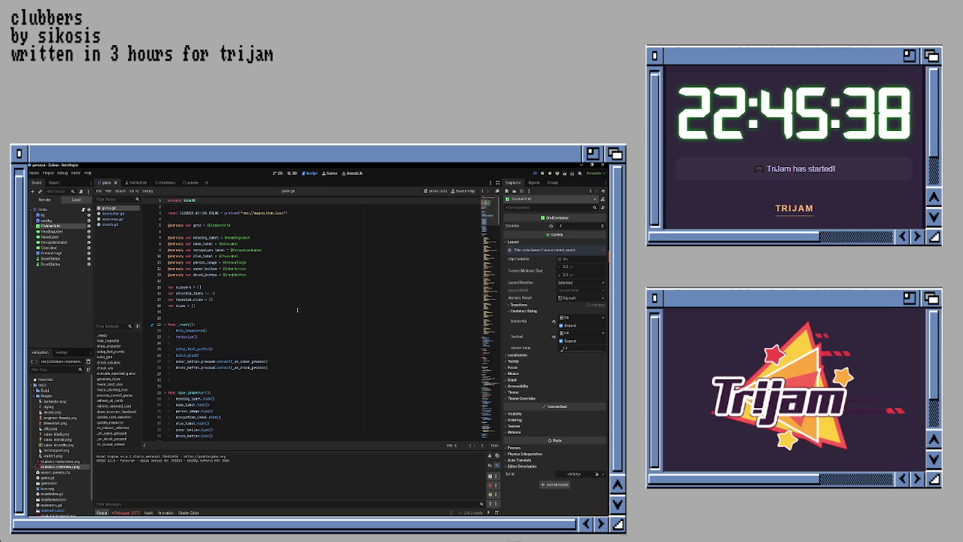
scroll(297, 309, "down", 14)
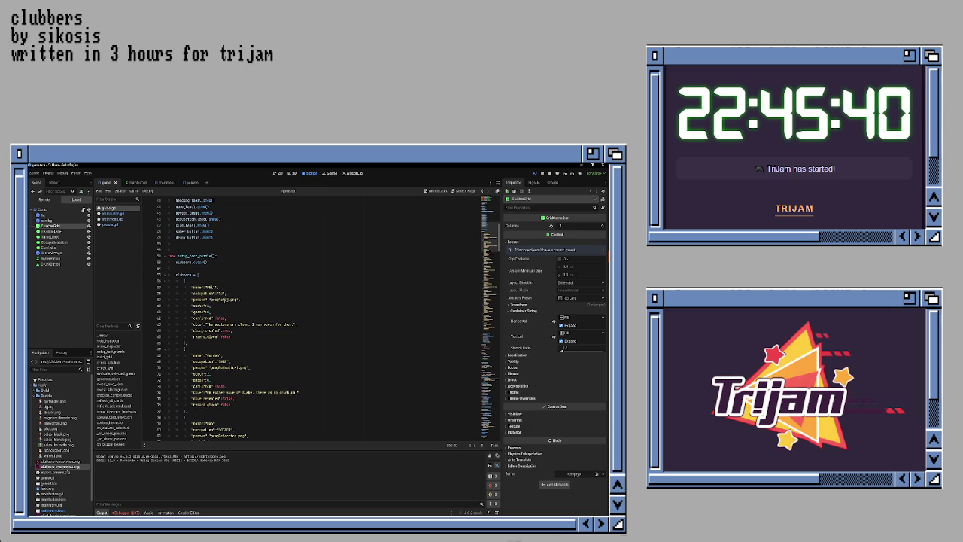
double_click(226, 298)
type("dj")
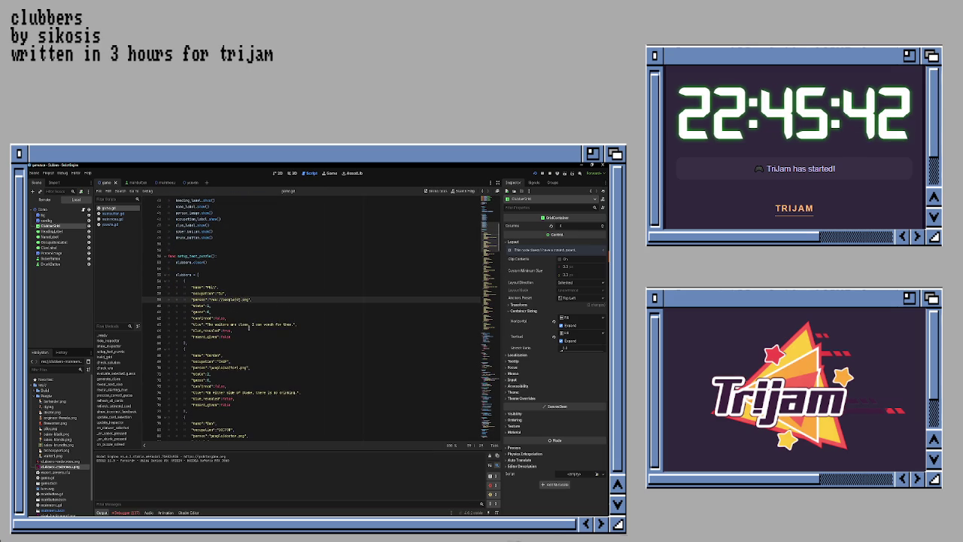
double_click(238, 368)
type("waiter1")
scroll(212, 355, "down", 4)
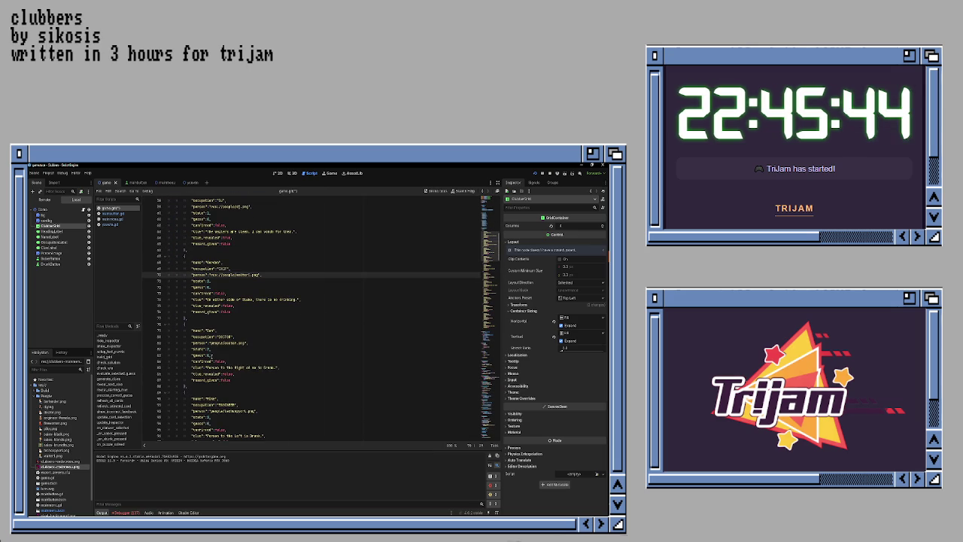
double_click(246, 342)
scroll(221, 367, "down", 3)
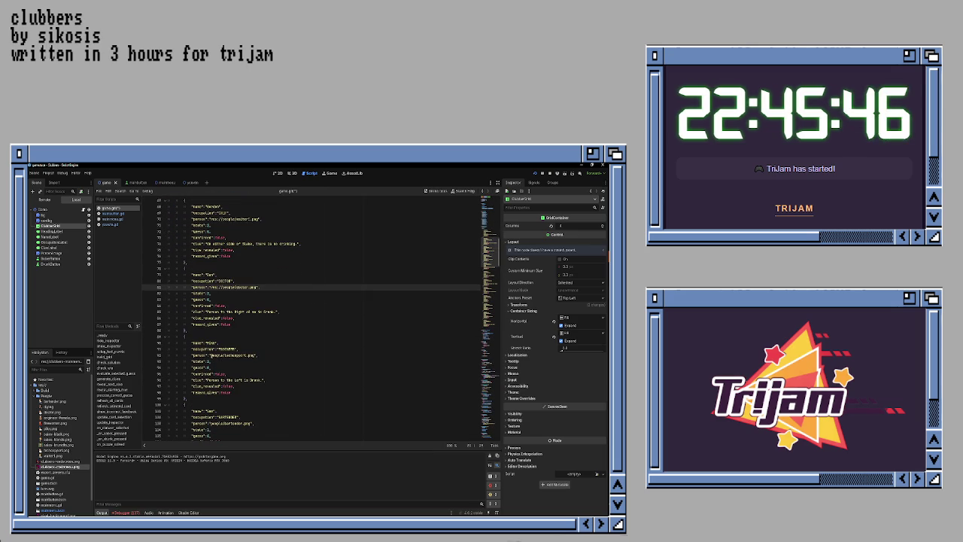
double_click(237, 355)
scroll(216, 367, "down", 3)
double_click(237, 368)
scroll(226, 368, "down", 3)
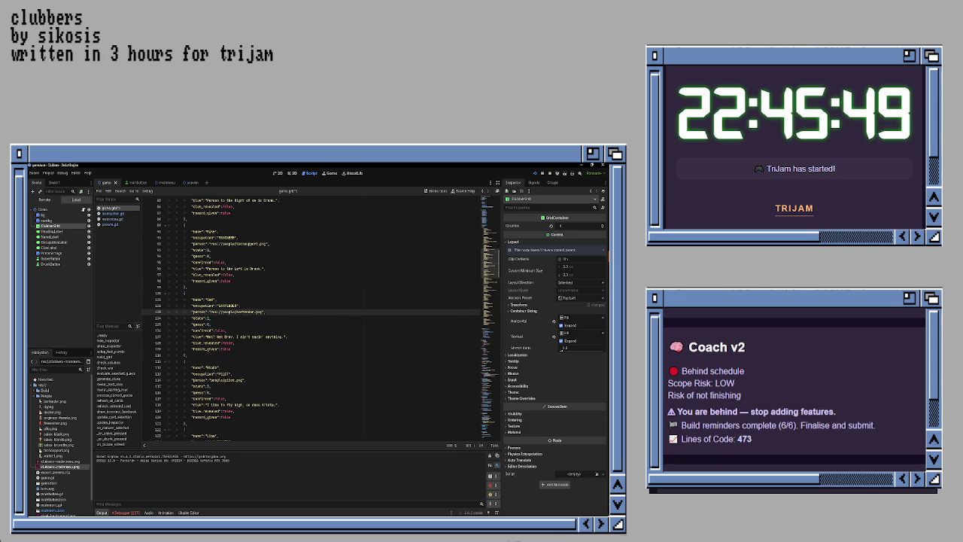
double_click(238, 380)
scroll(213, 383, "down", 4)
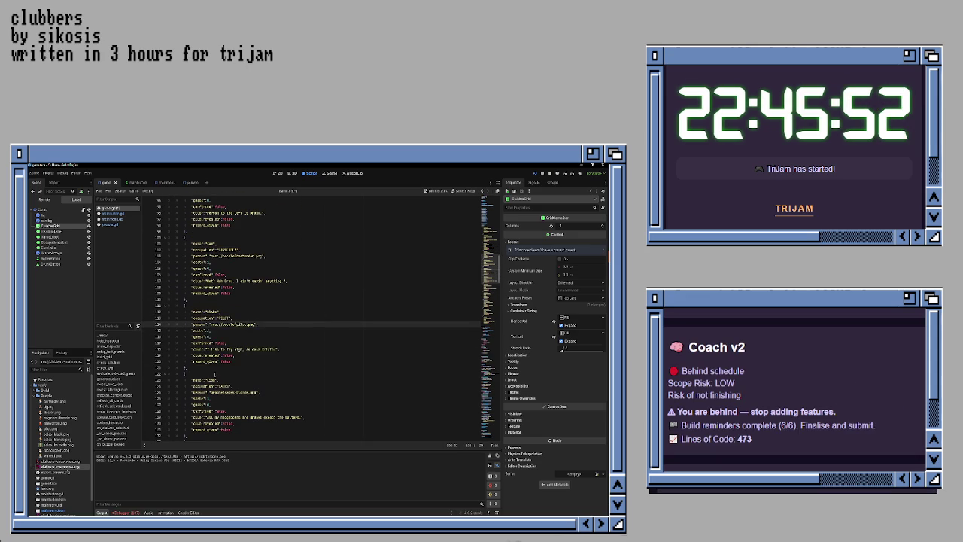
double_click(219, 374)
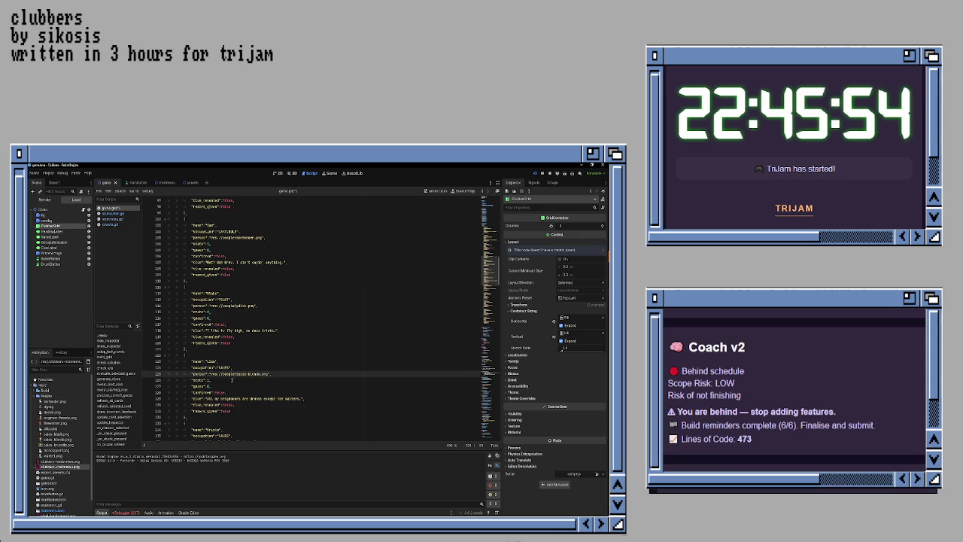
scroll(219, 374, "down", 3)
double_click(225, 386)
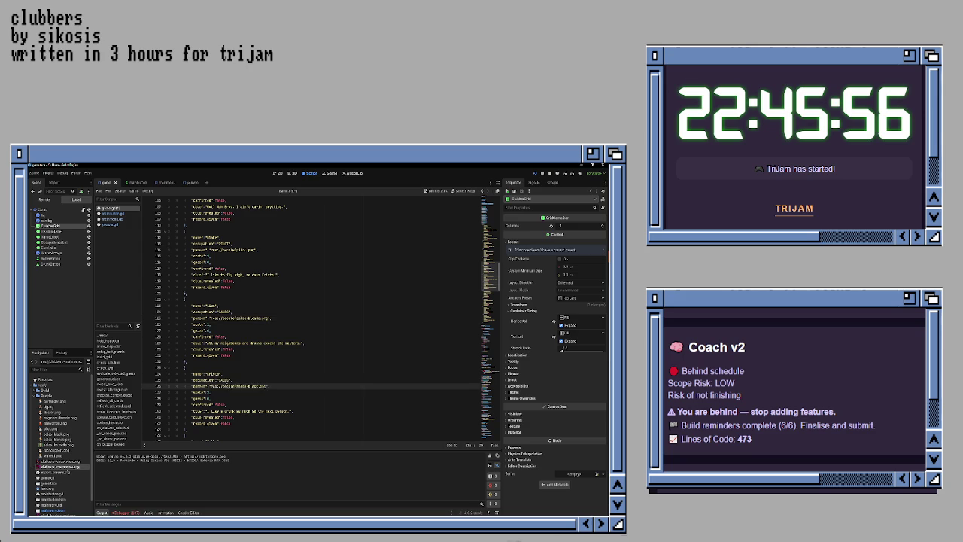
scroll(213, 367, "down", 4)
double_click(226, 379)
scroll(216, 379, "down", 3)
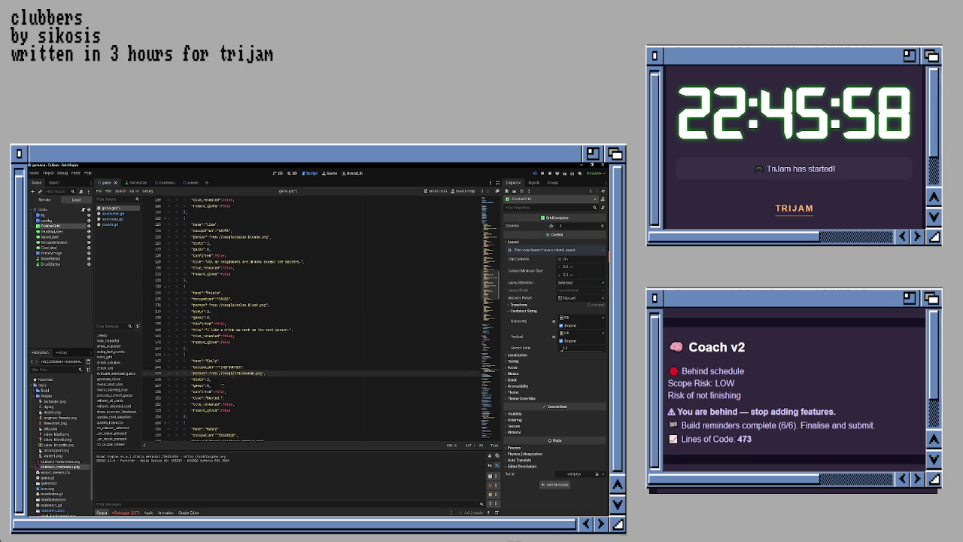
double_click(226, 395)
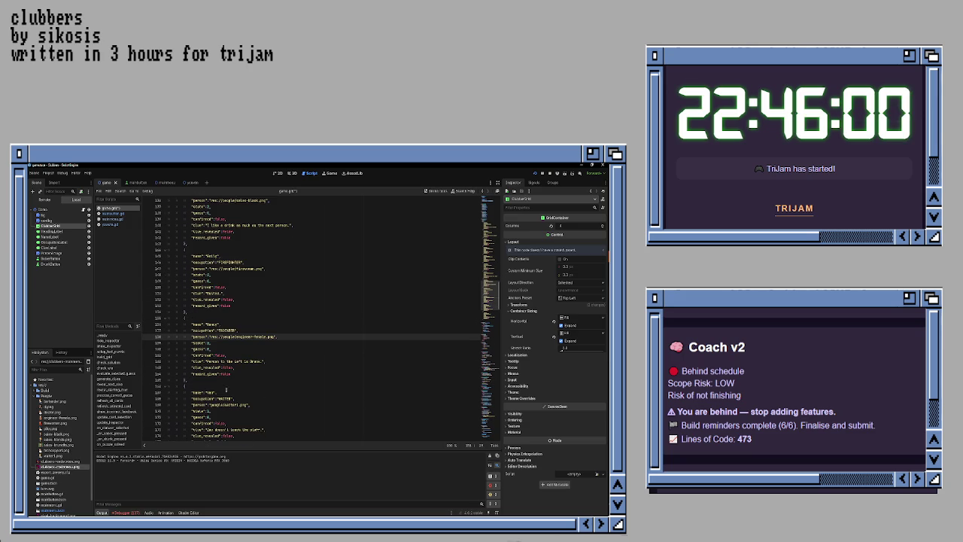
scroll(214, 394, "down", 3)
double_click(211, 404)
scroll(212, 402, "down", 3)
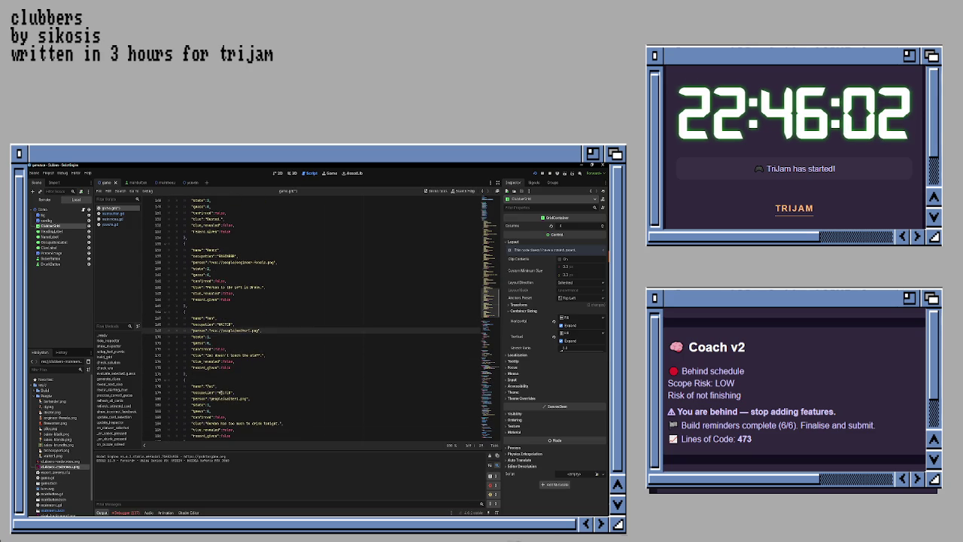
double_click(212, 399)
scroll(226, 395, "down", 5)
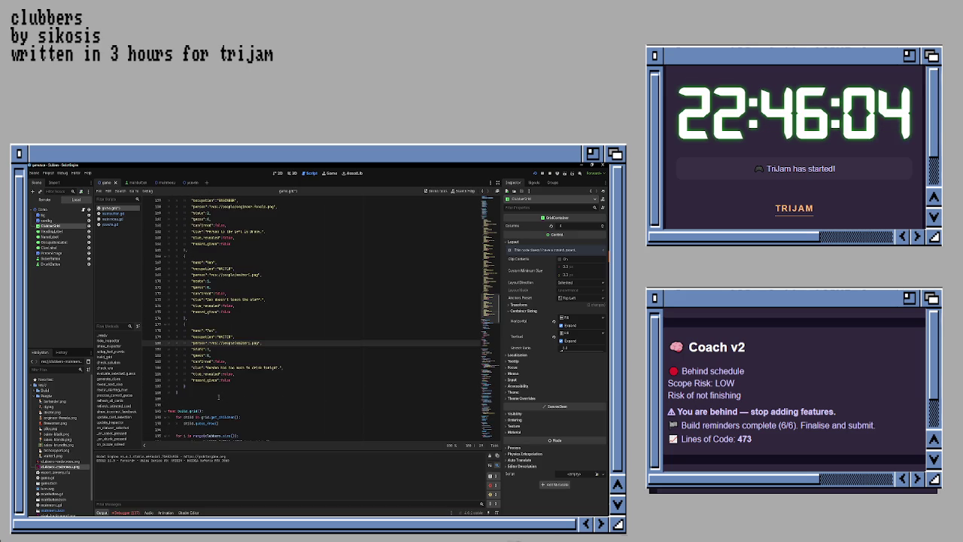
key("F5")
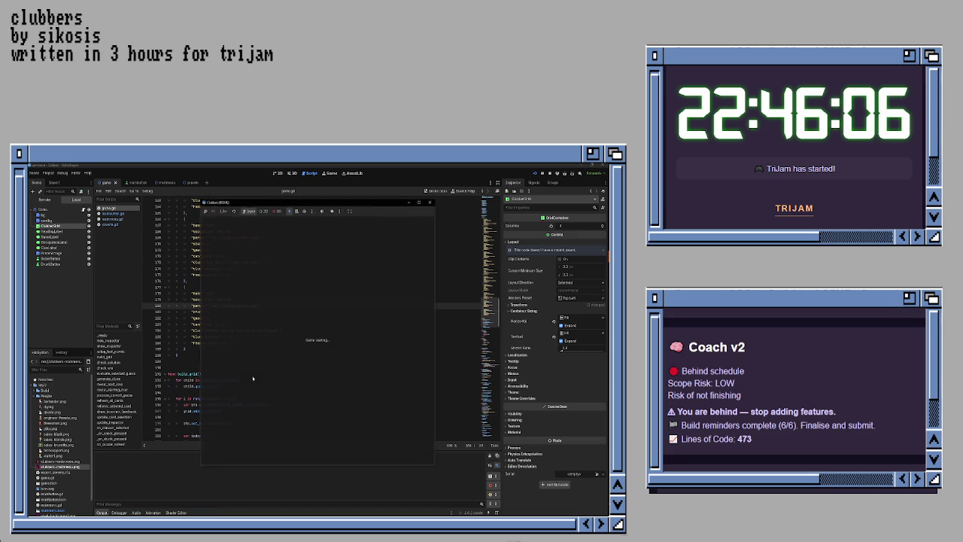
left_click(390, 406)
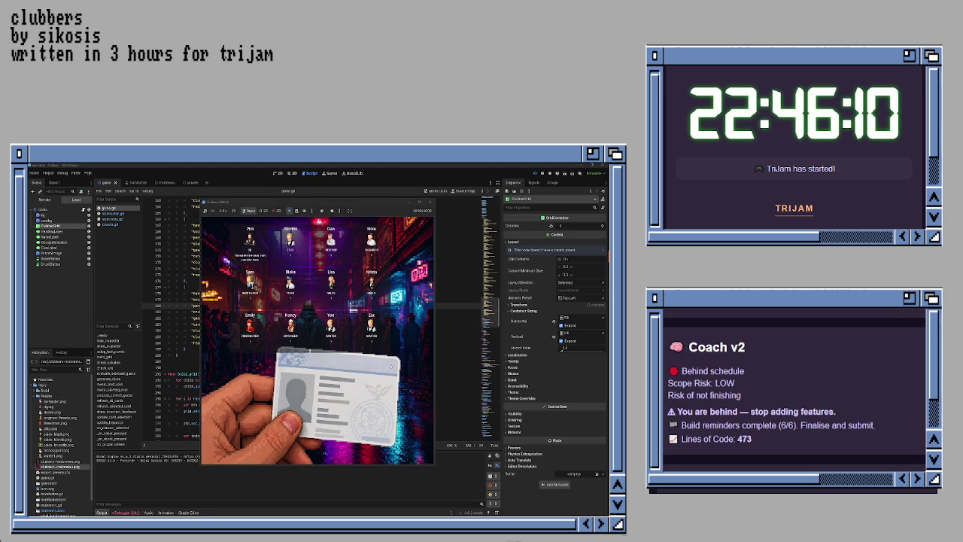
left_click(430, 201)
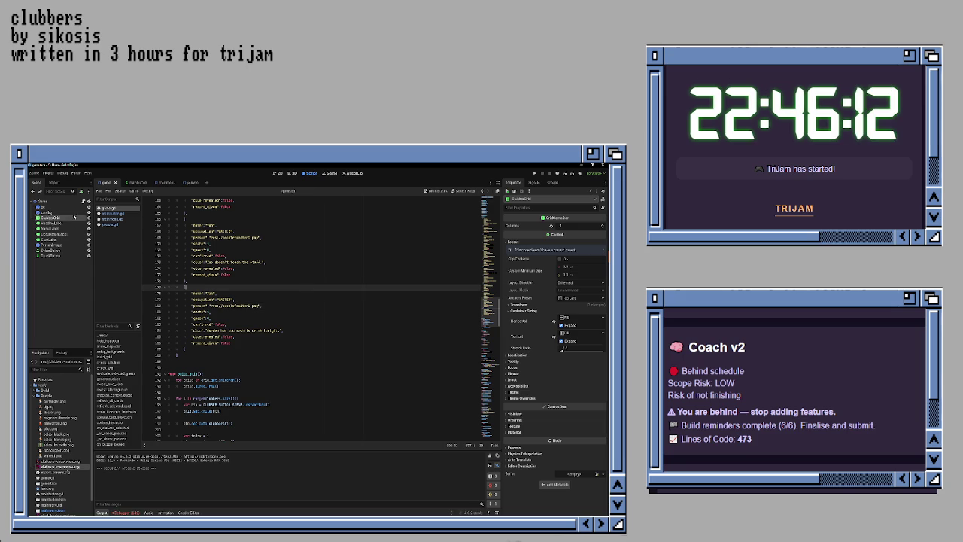
left_click(43, 173)
- Export all presets as a Release build from the Export dialog
left_click(71, 204)
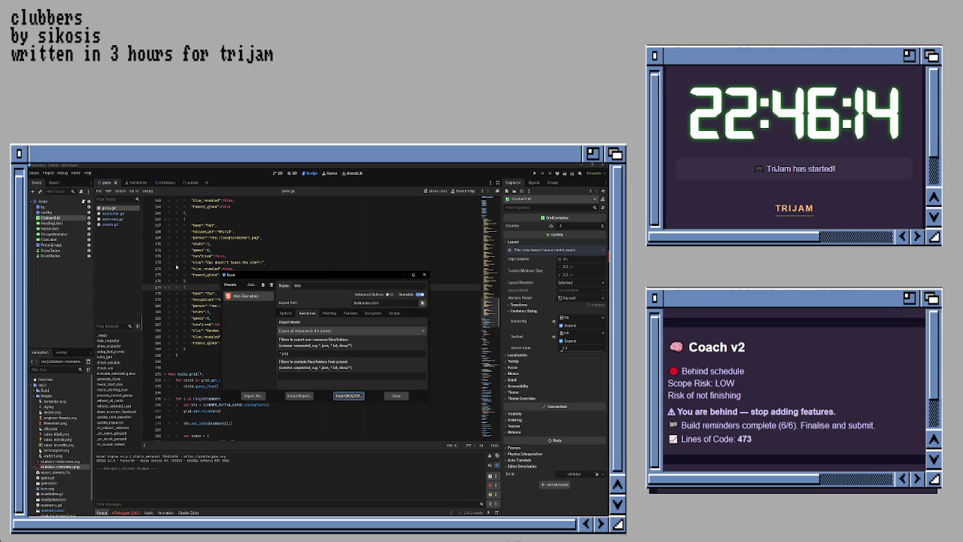
left_click(253, 395)
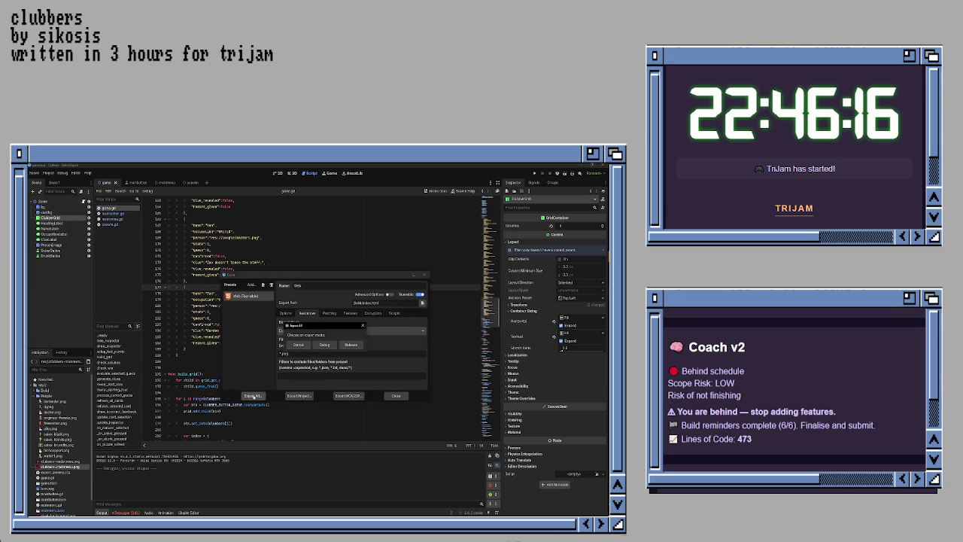
left_click(351, 345)
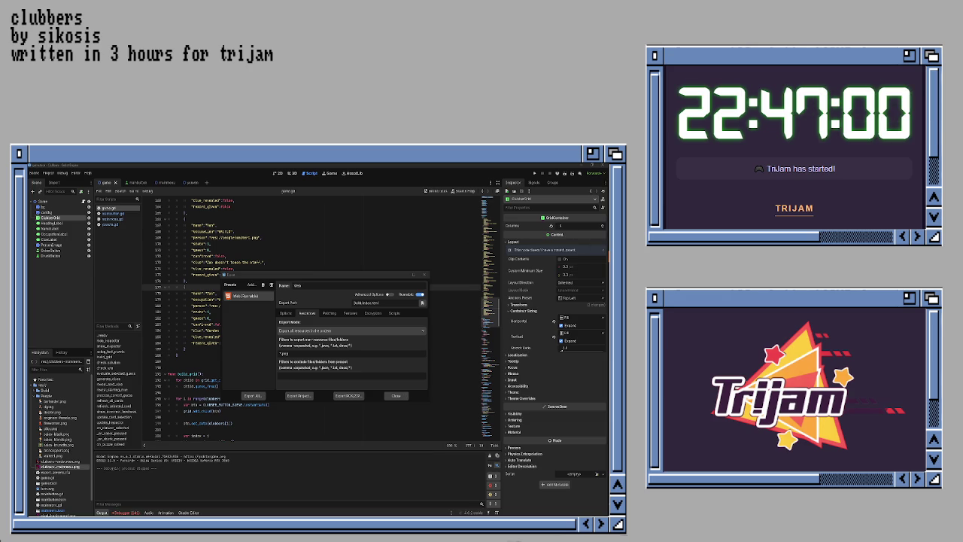
mouse_move(575, 376)
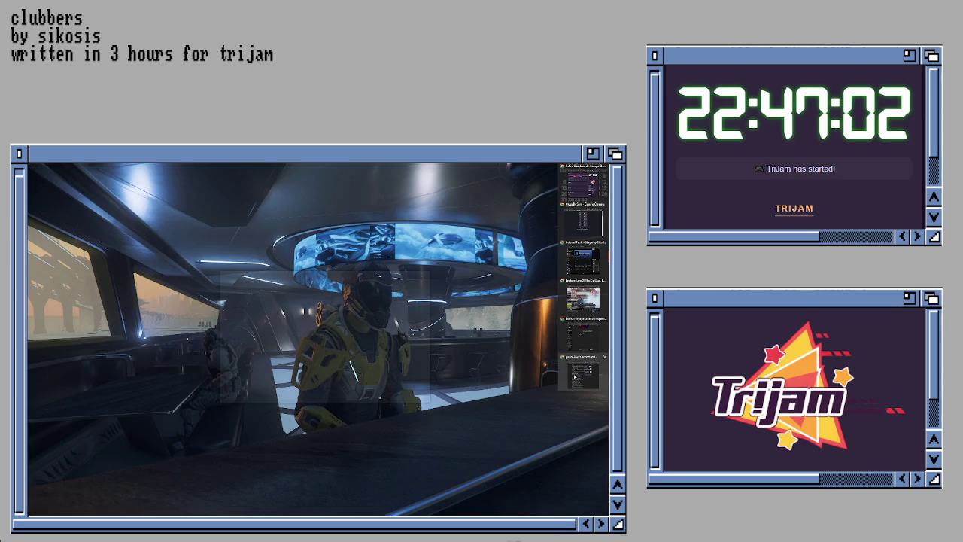
- Switch from Godot to Chrome's Clubbers itch.io Edit game tab
left_click(583, 334)
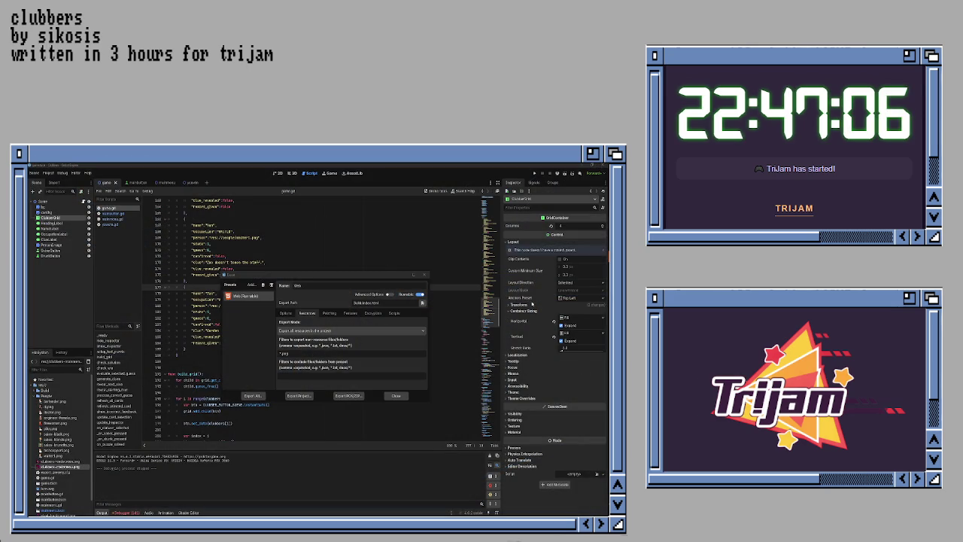
key("alt+Tab")
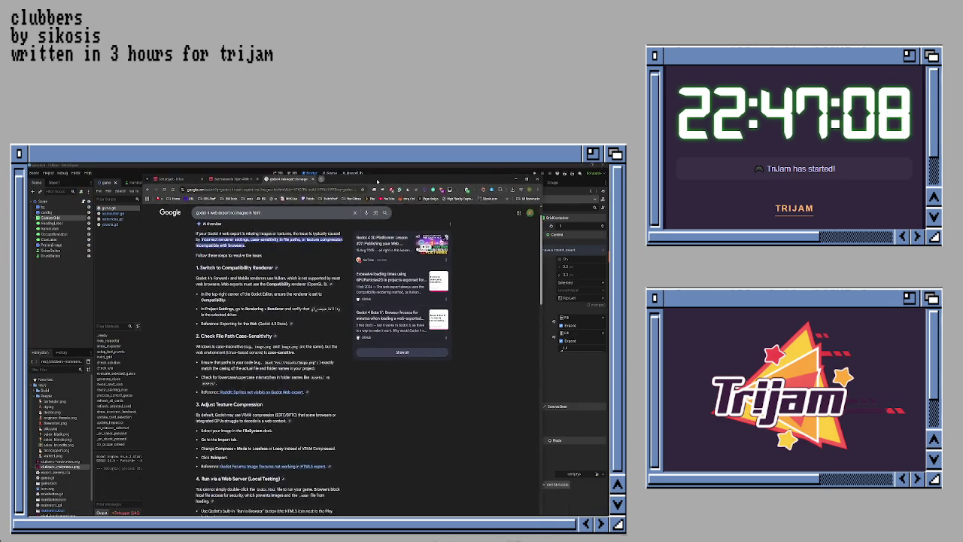
left_click(197, 168)
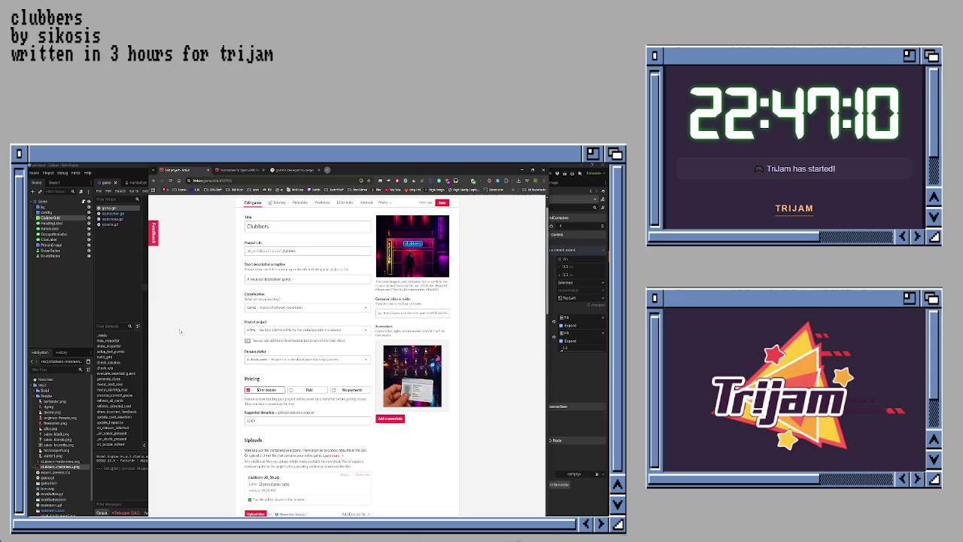
- Delete the existing uploaded web build file under Uploads
scroll(215, 311, "down", 5)
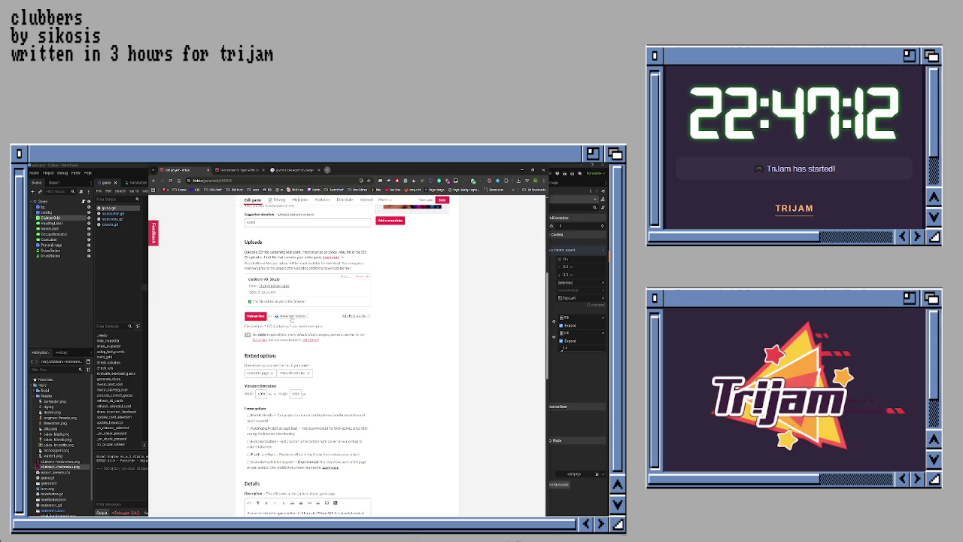
scroll(324, 312, "up", 1)
left_click(362, 301)
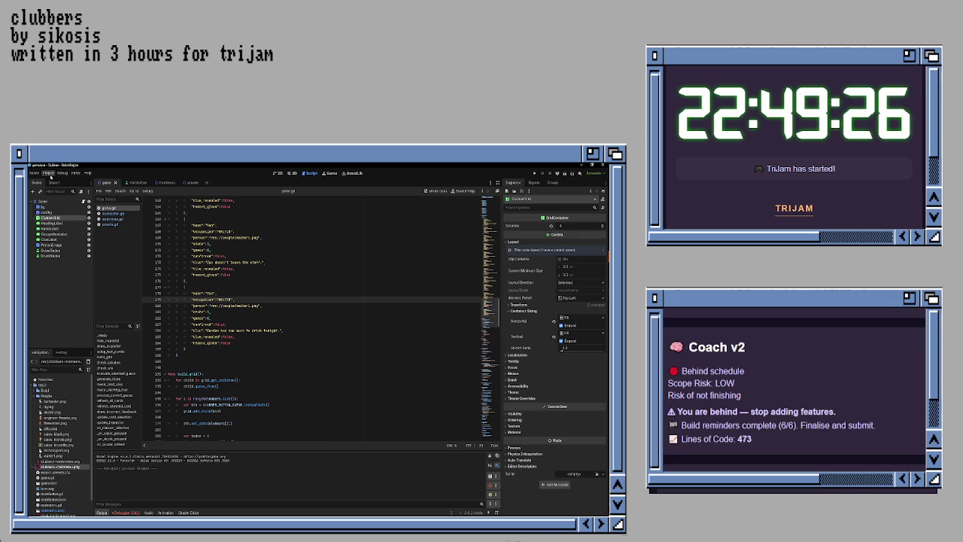
- Add People/*.png as a non-resource file filter in the Web export preset
left_click(48, 173)
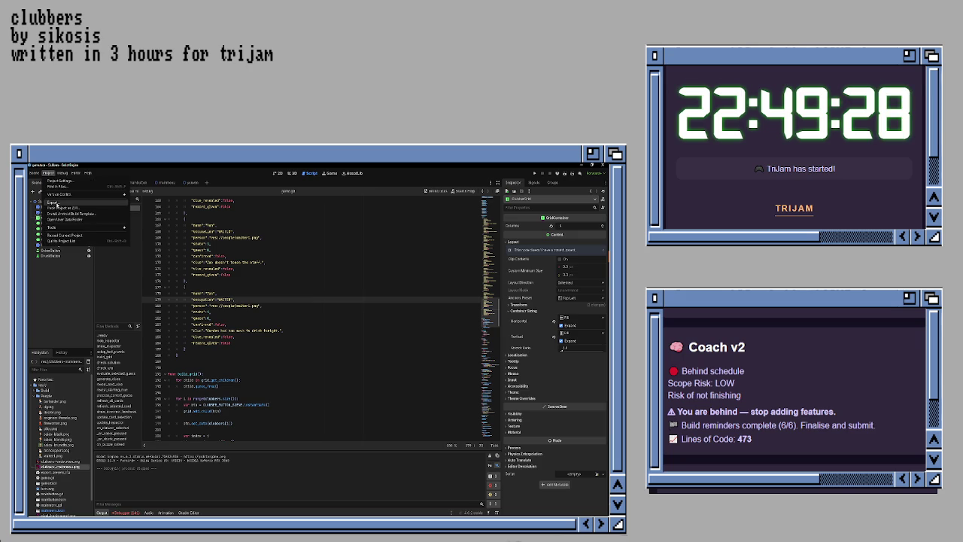
left_click(52, 202)
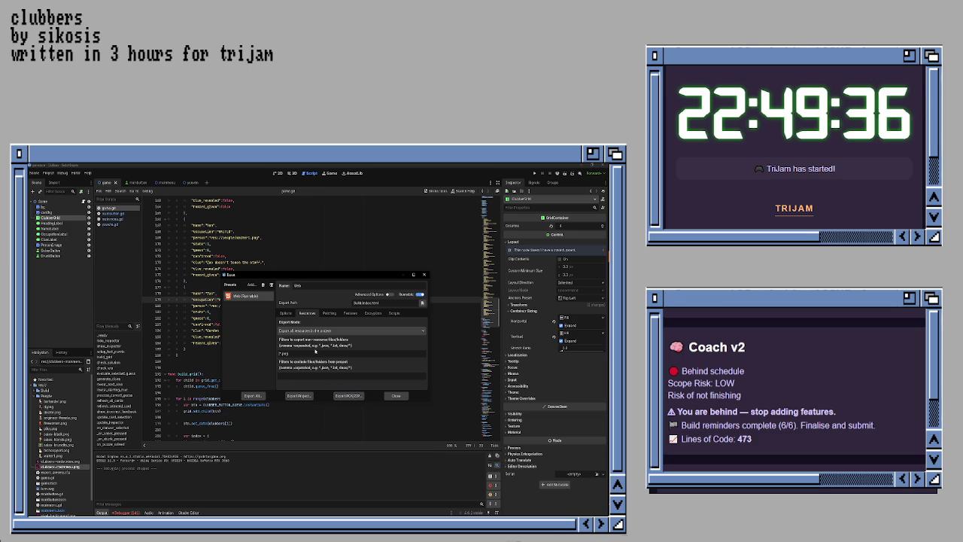
type("People/*.png")
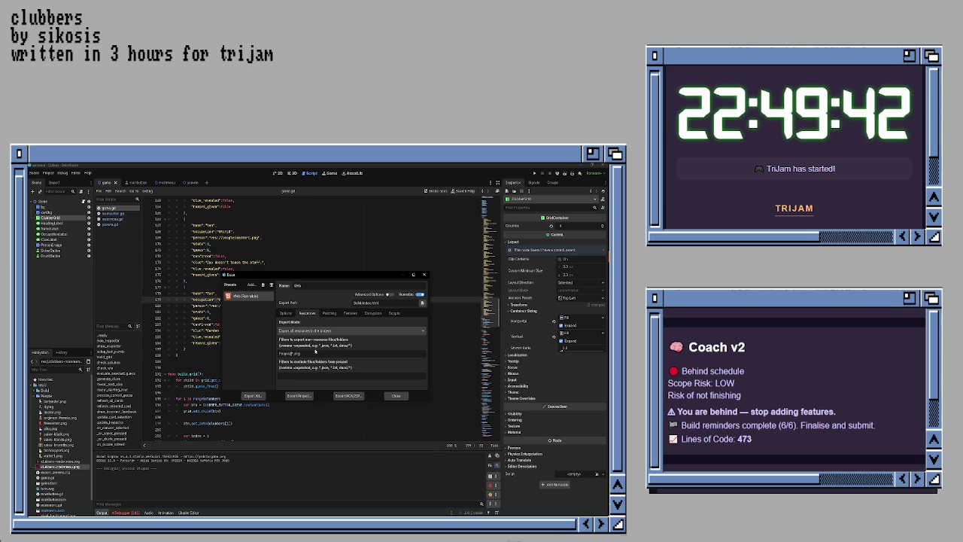
left_click(254, 395)
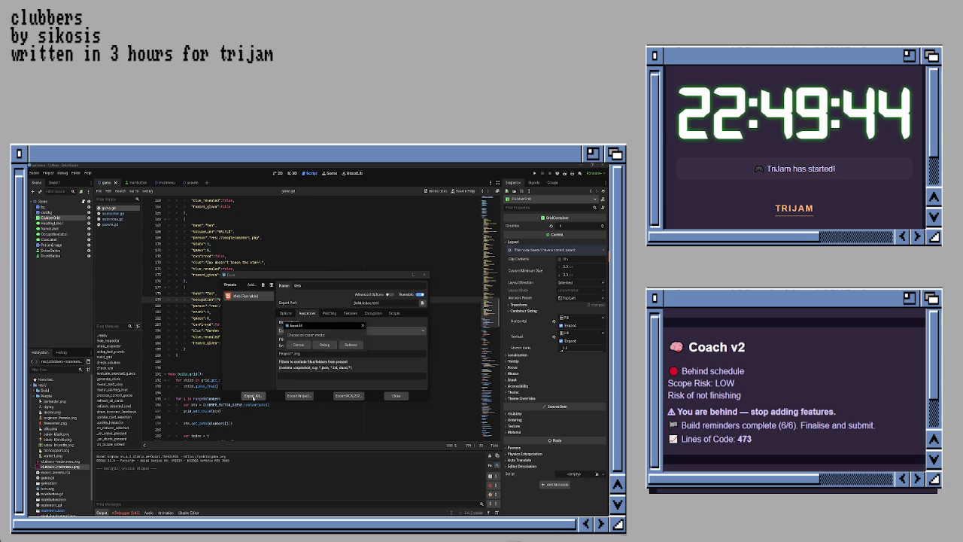
- Choose Release to re-export the web build with the People images
left_click(348, 344)
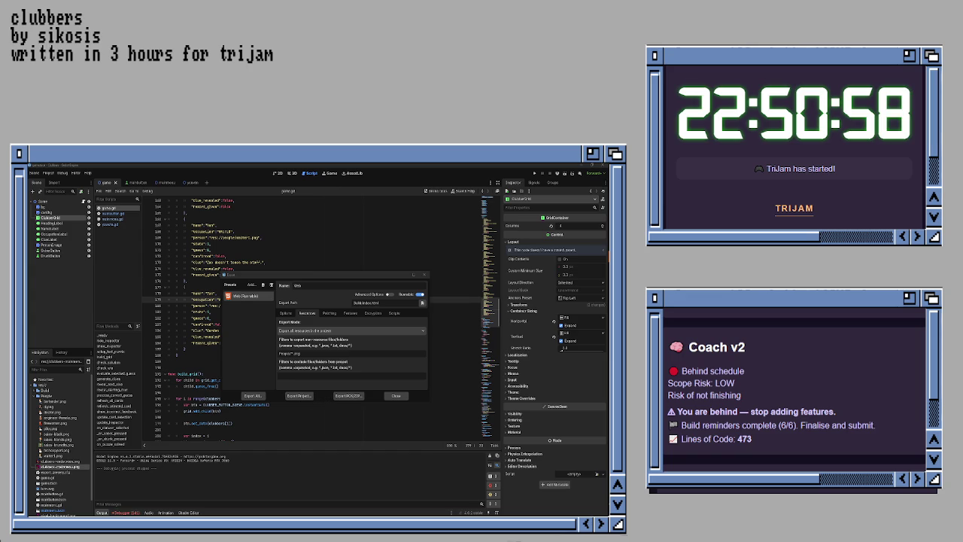
- Enable Advanced Options in the Export dialog and review the Options and Resources tabs
left_click(390, 294)
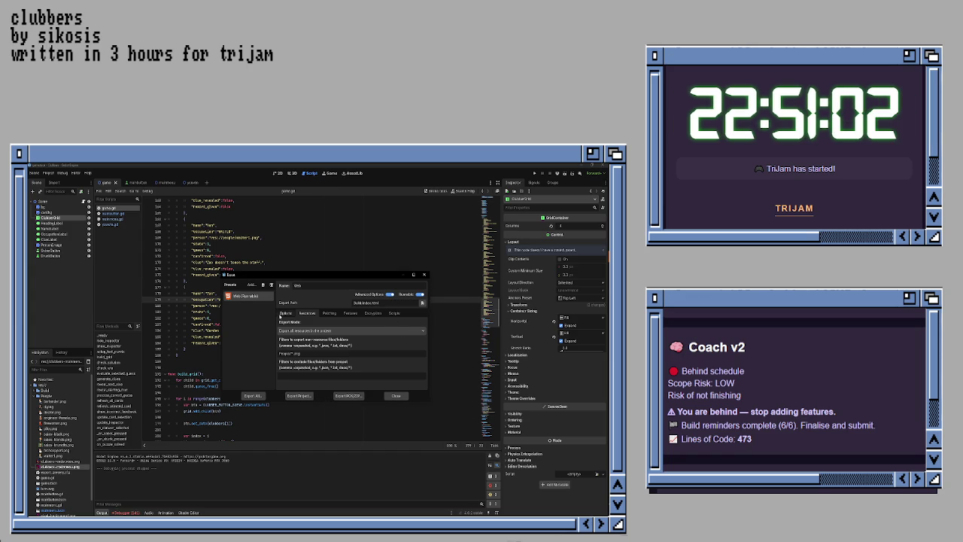
left_click(307, 312)
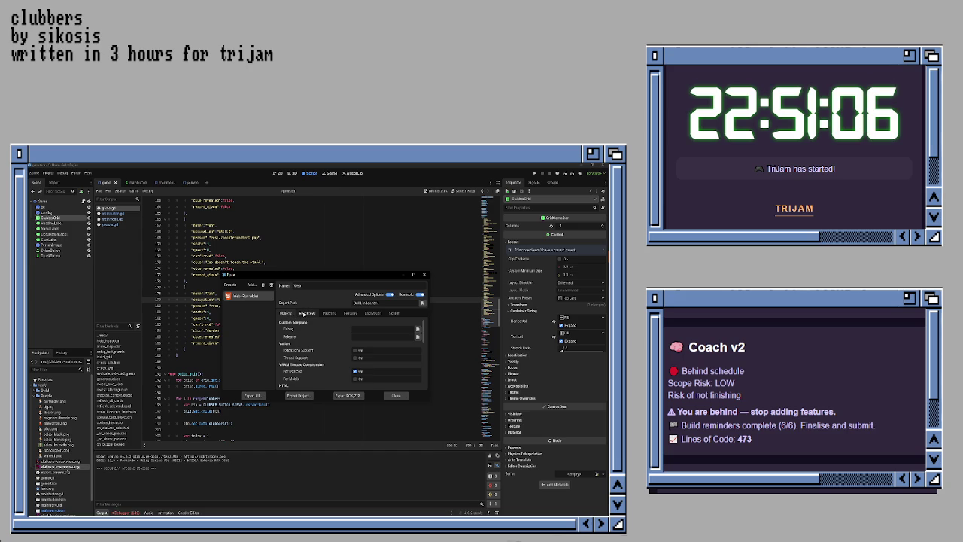
left_click(303, 313)
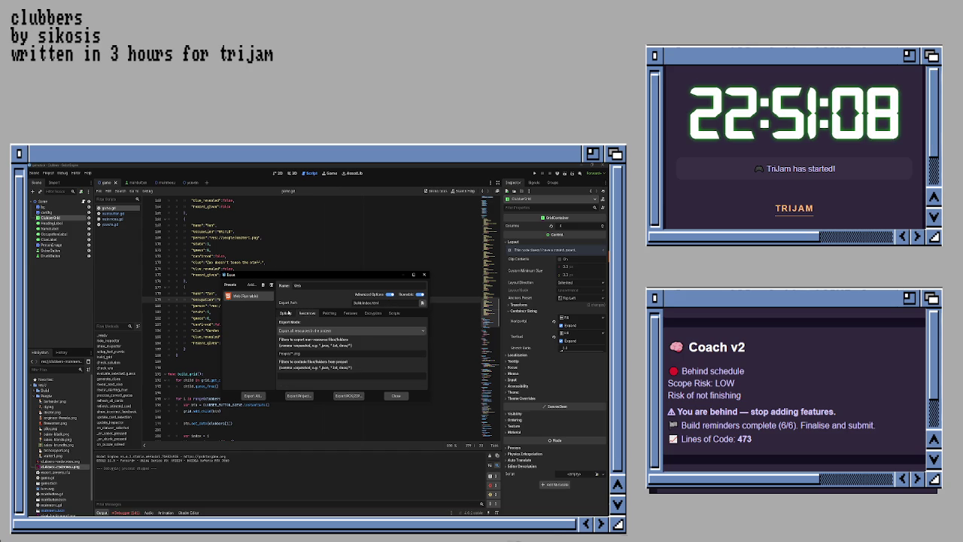
left_click(285, 313)
scroll(328, 329, "down", 3)
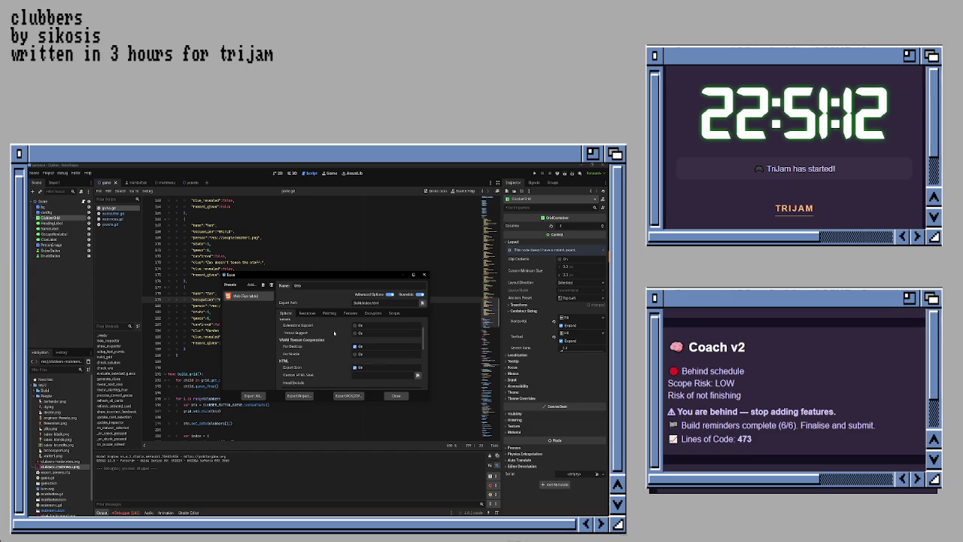
scroll(335, 334, "down", 2)
scroll(334, 333, "down", 5)
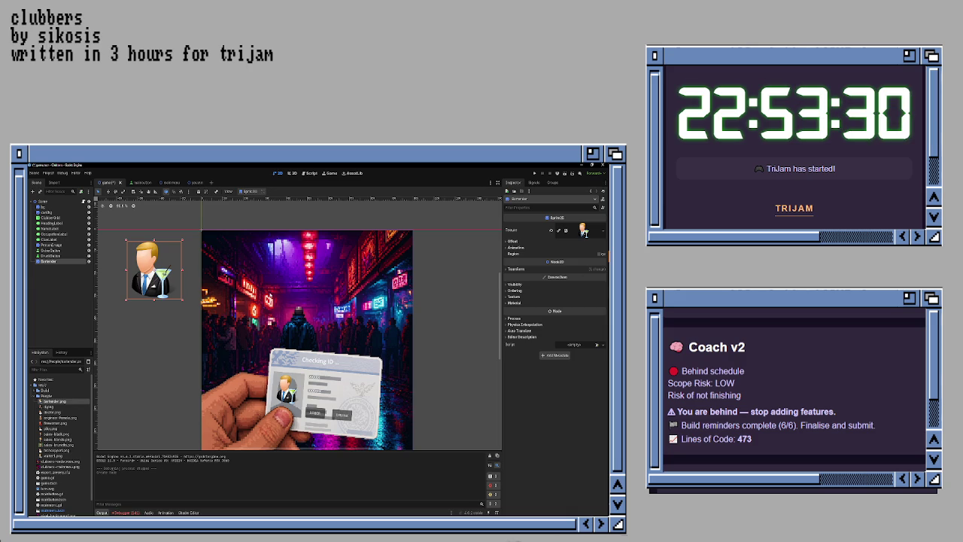
- Test-run clubbers from the title screen into the club-member grid, then stop the game
key("F5")
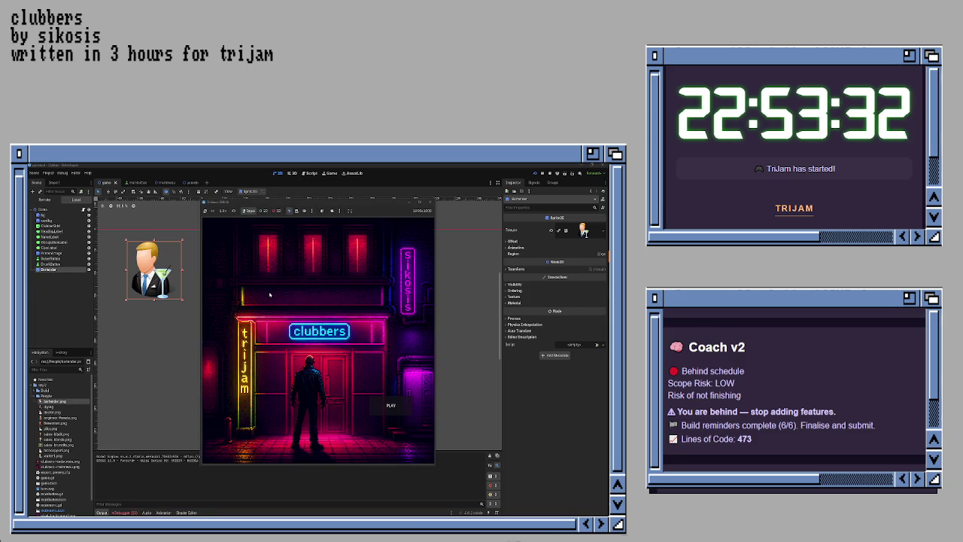
left_click(396, 411)
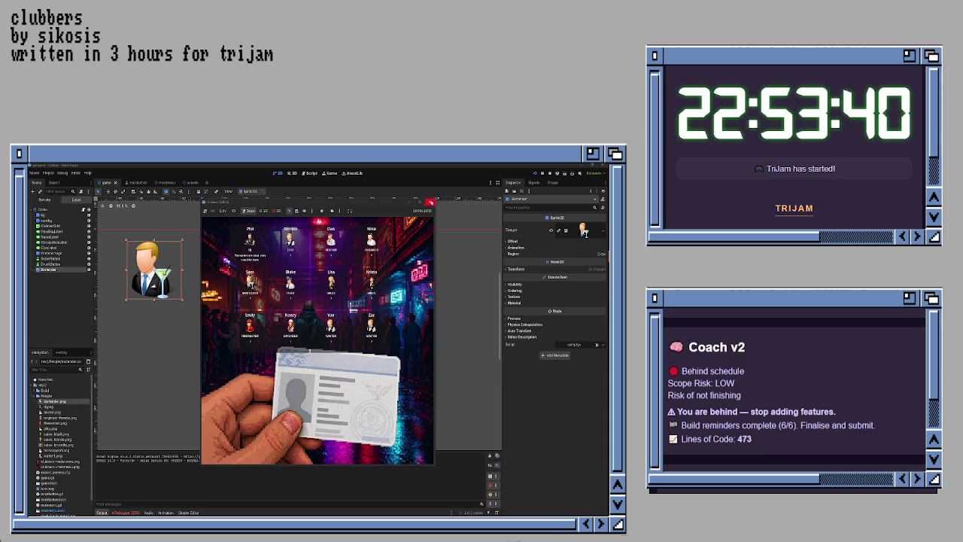
left_click(425, 202)
left_click(48, 173)
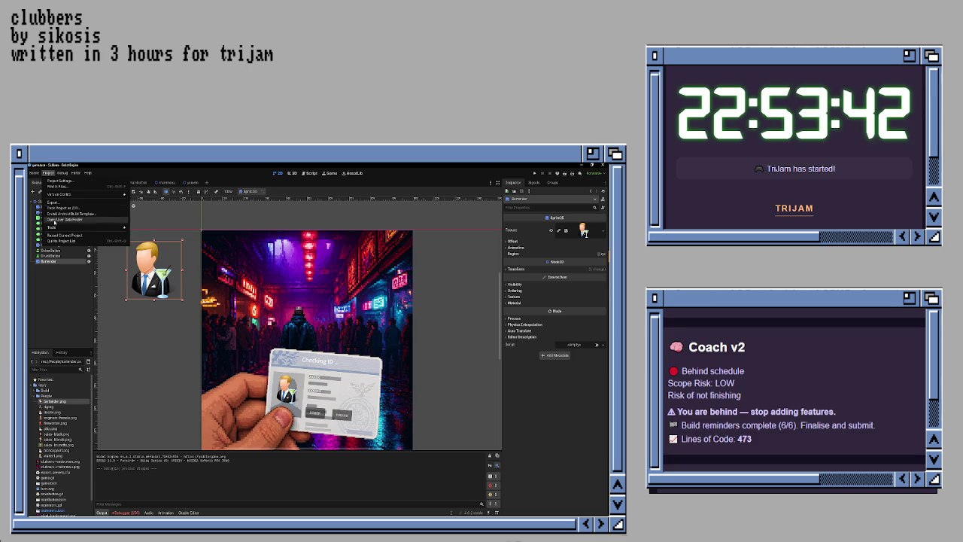
- Export all presets of the clubbers project as a Release web build
left_click(58, 203)
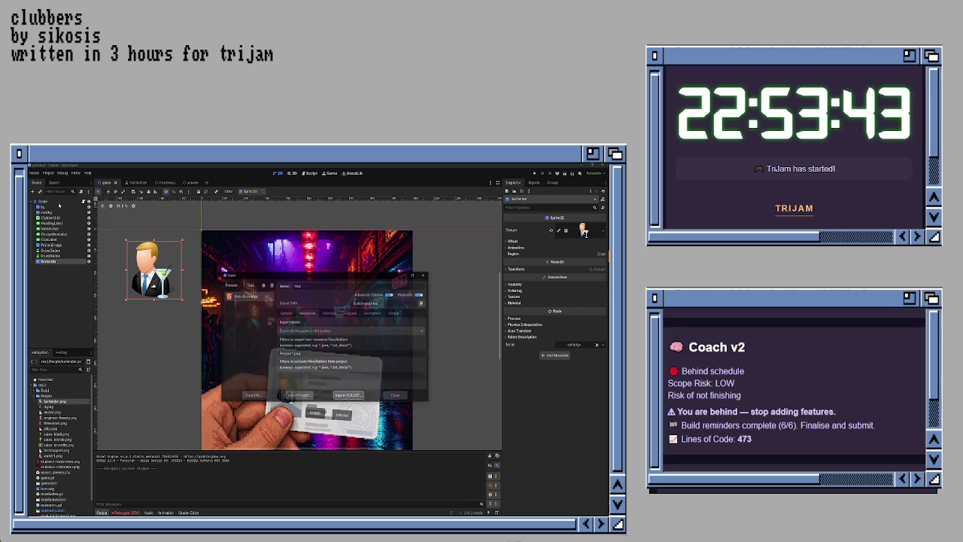
left_click(266, 396)
left_click(353, 348)
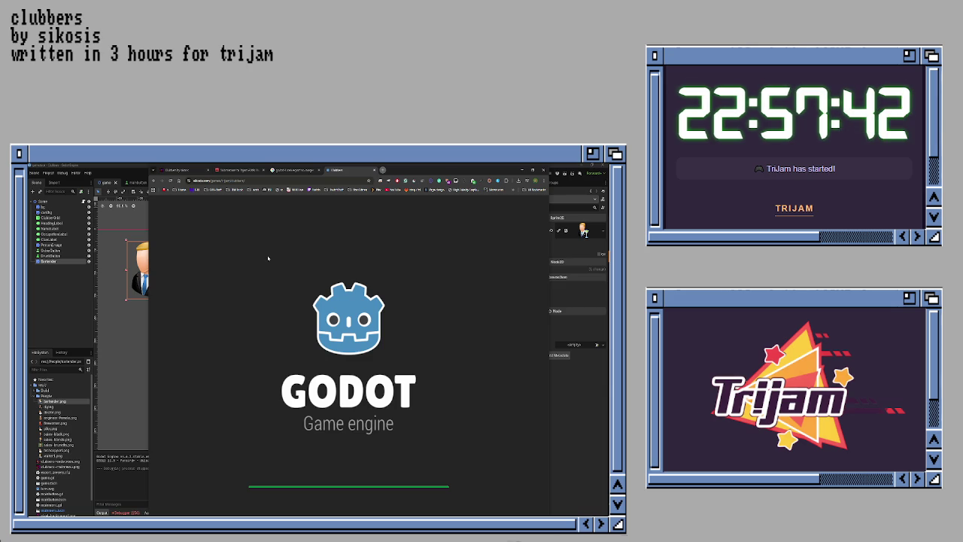
- View the Godot splash image in its own tab, then close that tab
right_click(228, 227)
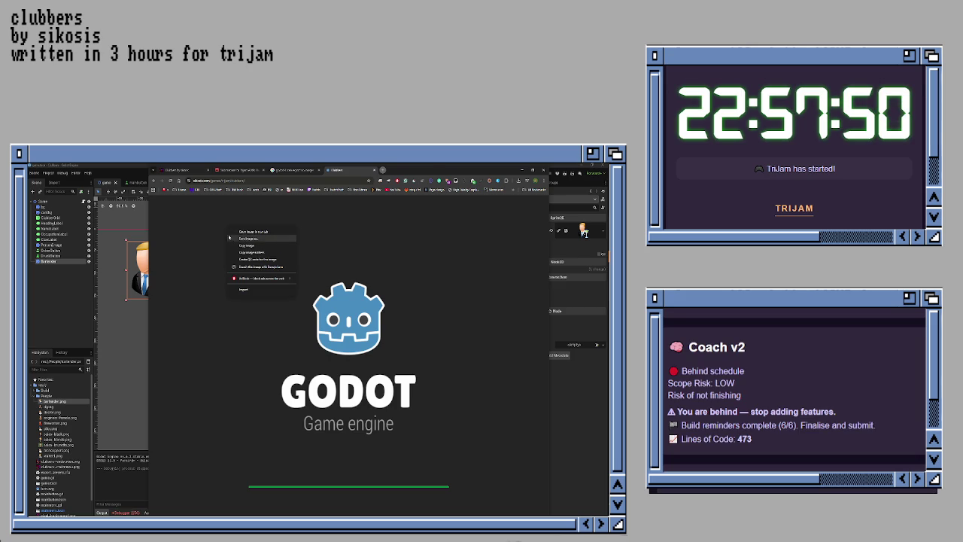
left_click(241, 249)
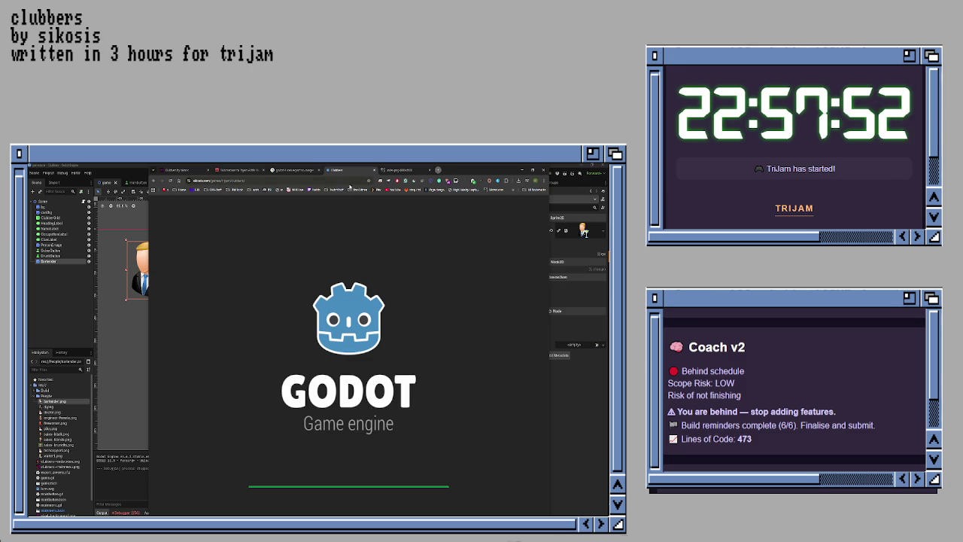
left_click(398, 172)
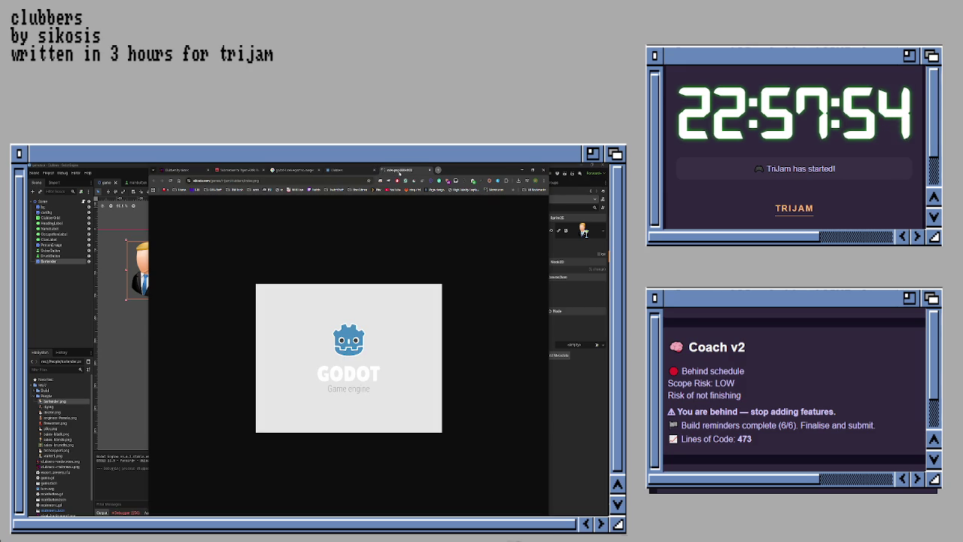
middle_click(399, 170)
- Reload the clubbers game page until the neon nightclub title screen appears
left_click(324, 180)
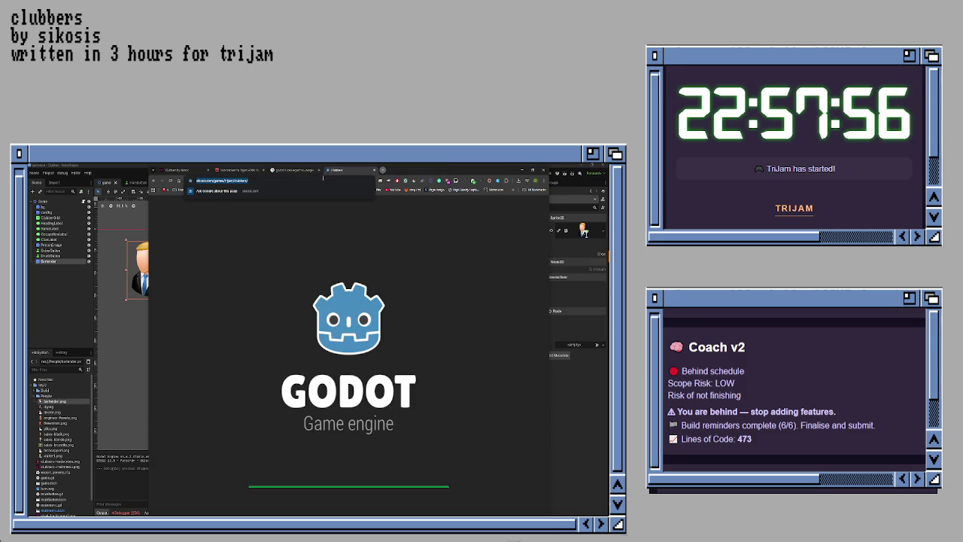
key("Return")
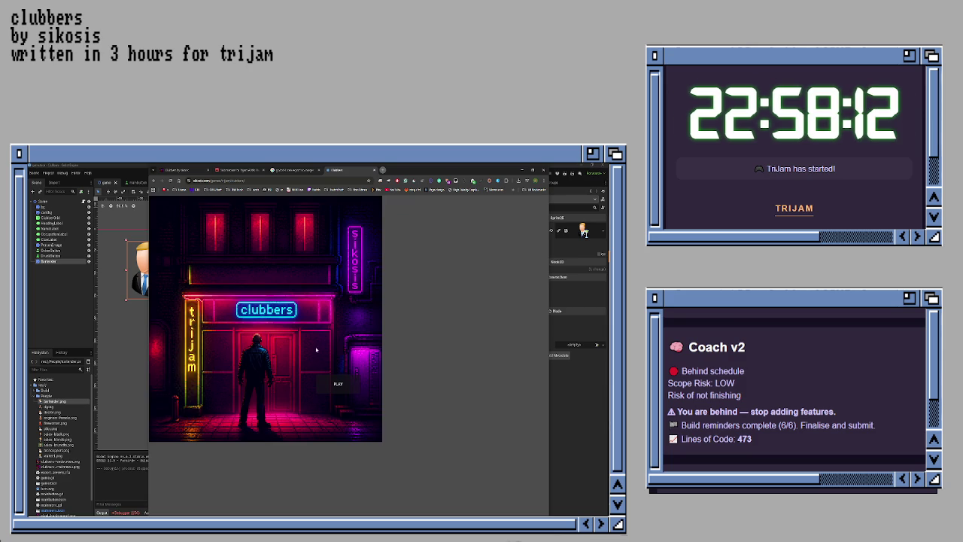
- Start the web build with PLAY, then reload the game page twice
left_click(338, 383)
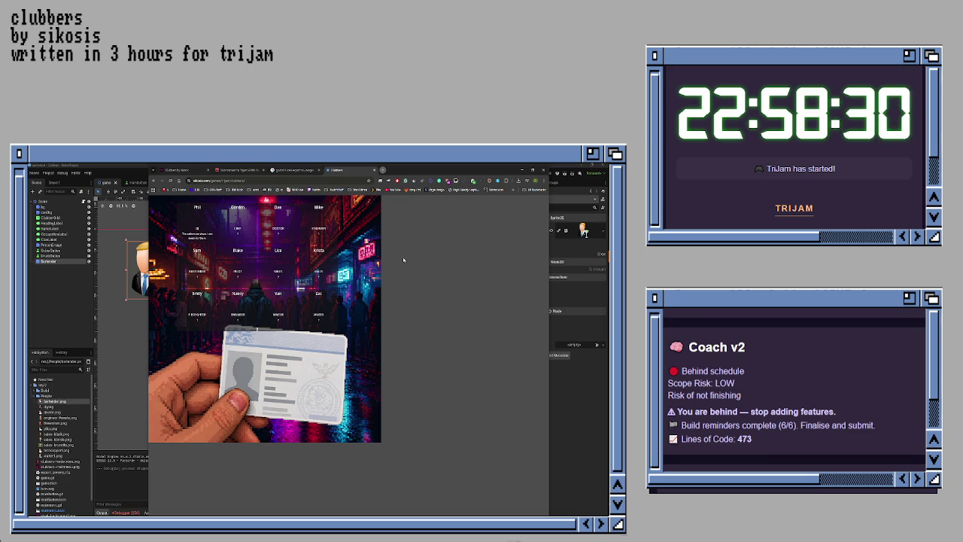
left_click(257, 181)
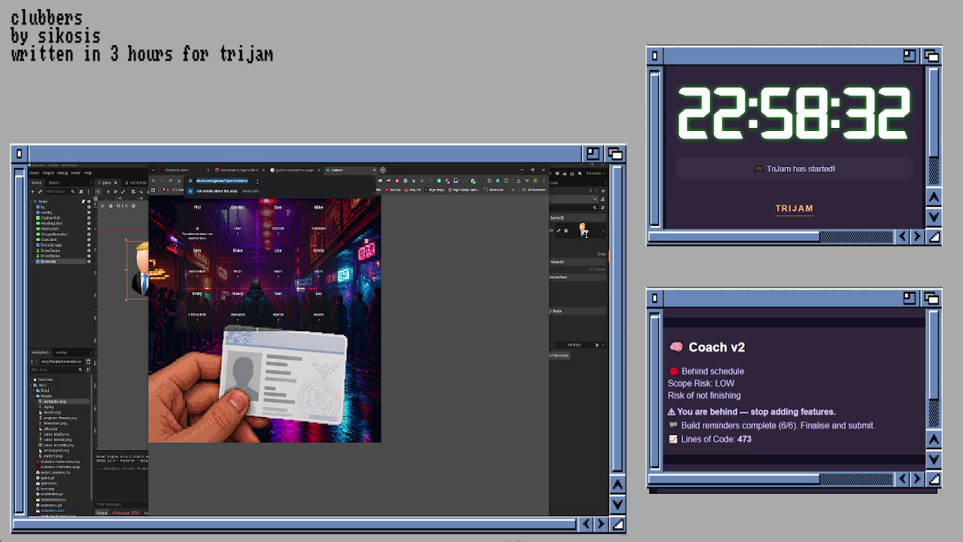
key("Return")
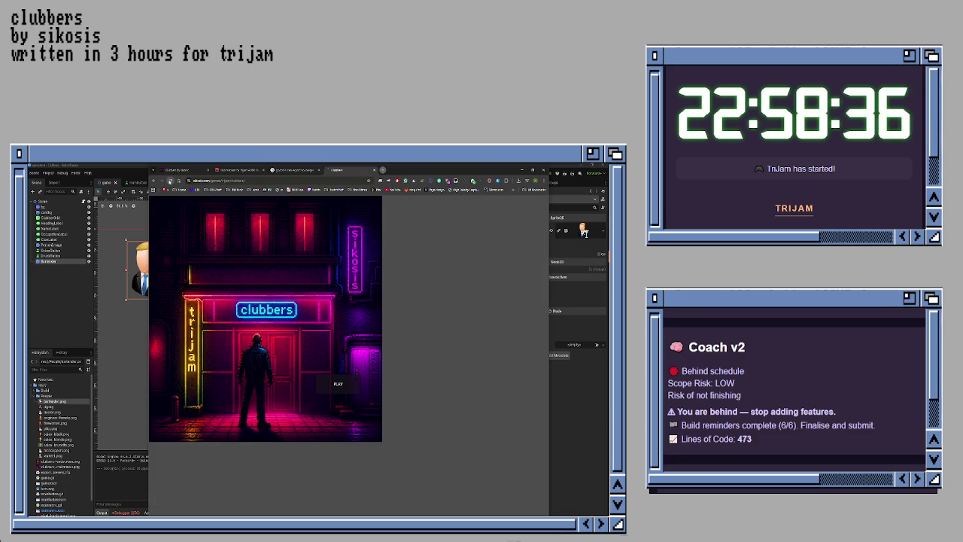
left_click(169, 181)
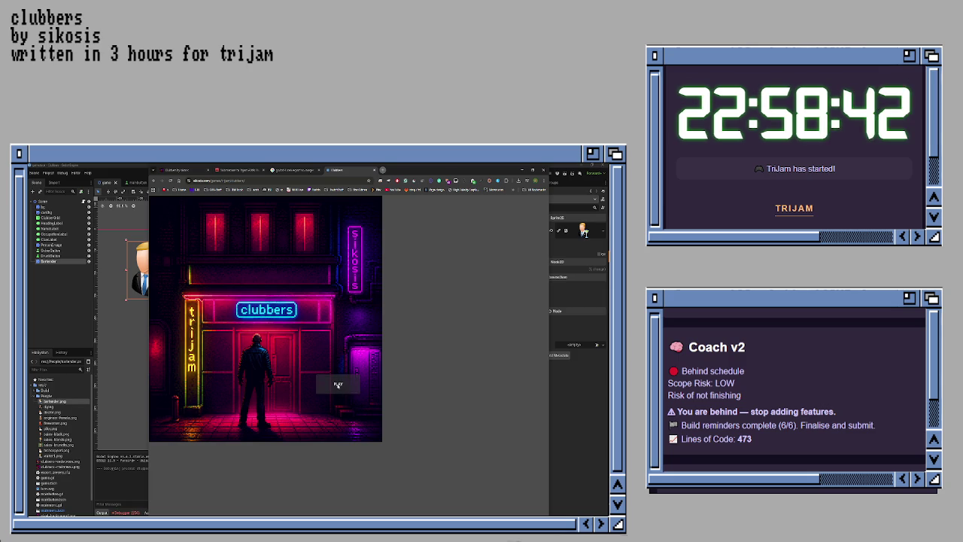
- Play again, check Nancy's ID, then close the game tab
left_click(338, 384)
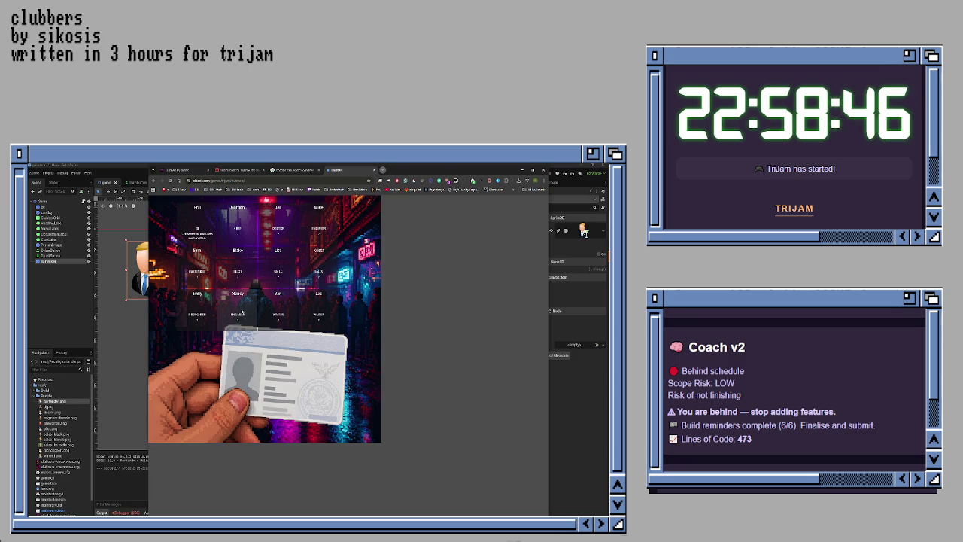
left_click(242, 311)
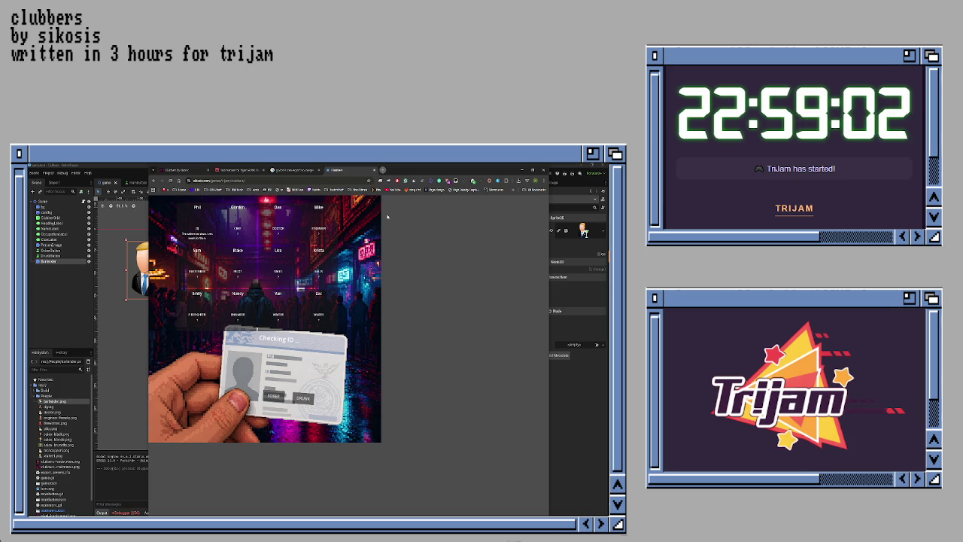
key("ctrl+w")
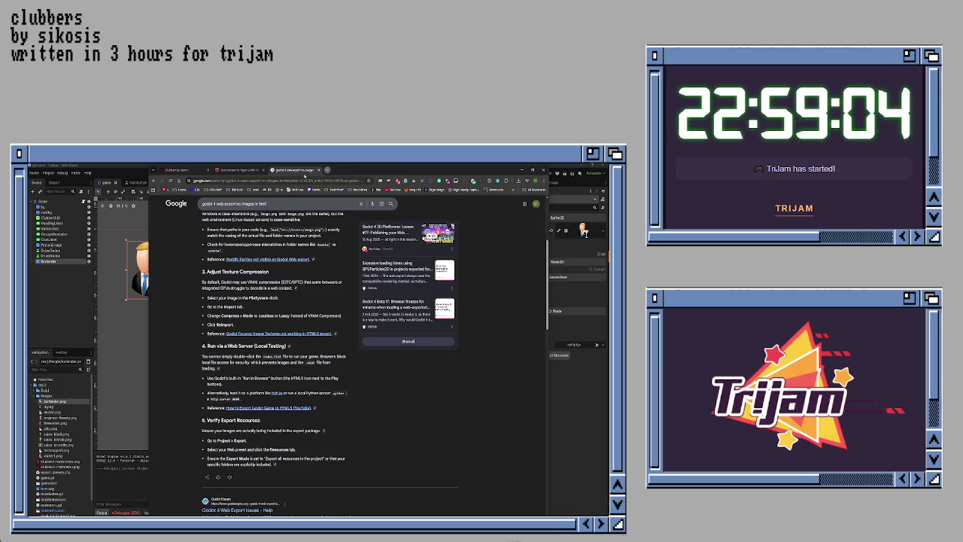
- Close the search tab and reload the Trijam #369 submissions page
key("ctrl+w")
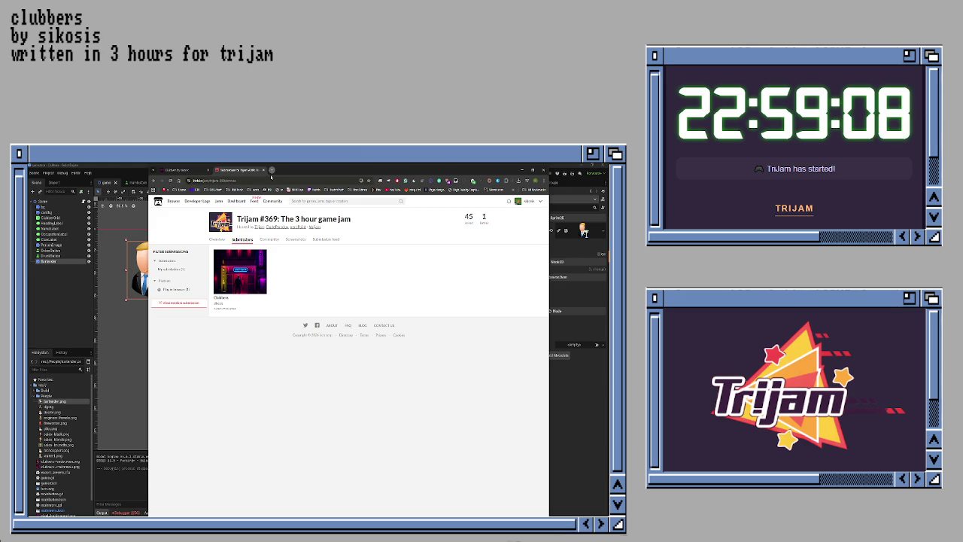
right_click(257, 338)
left_click(275, 359)
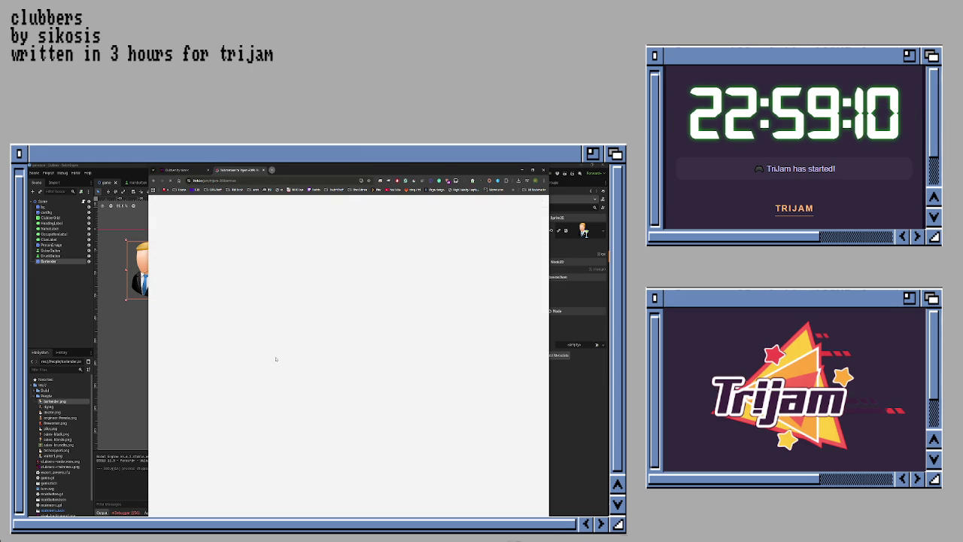